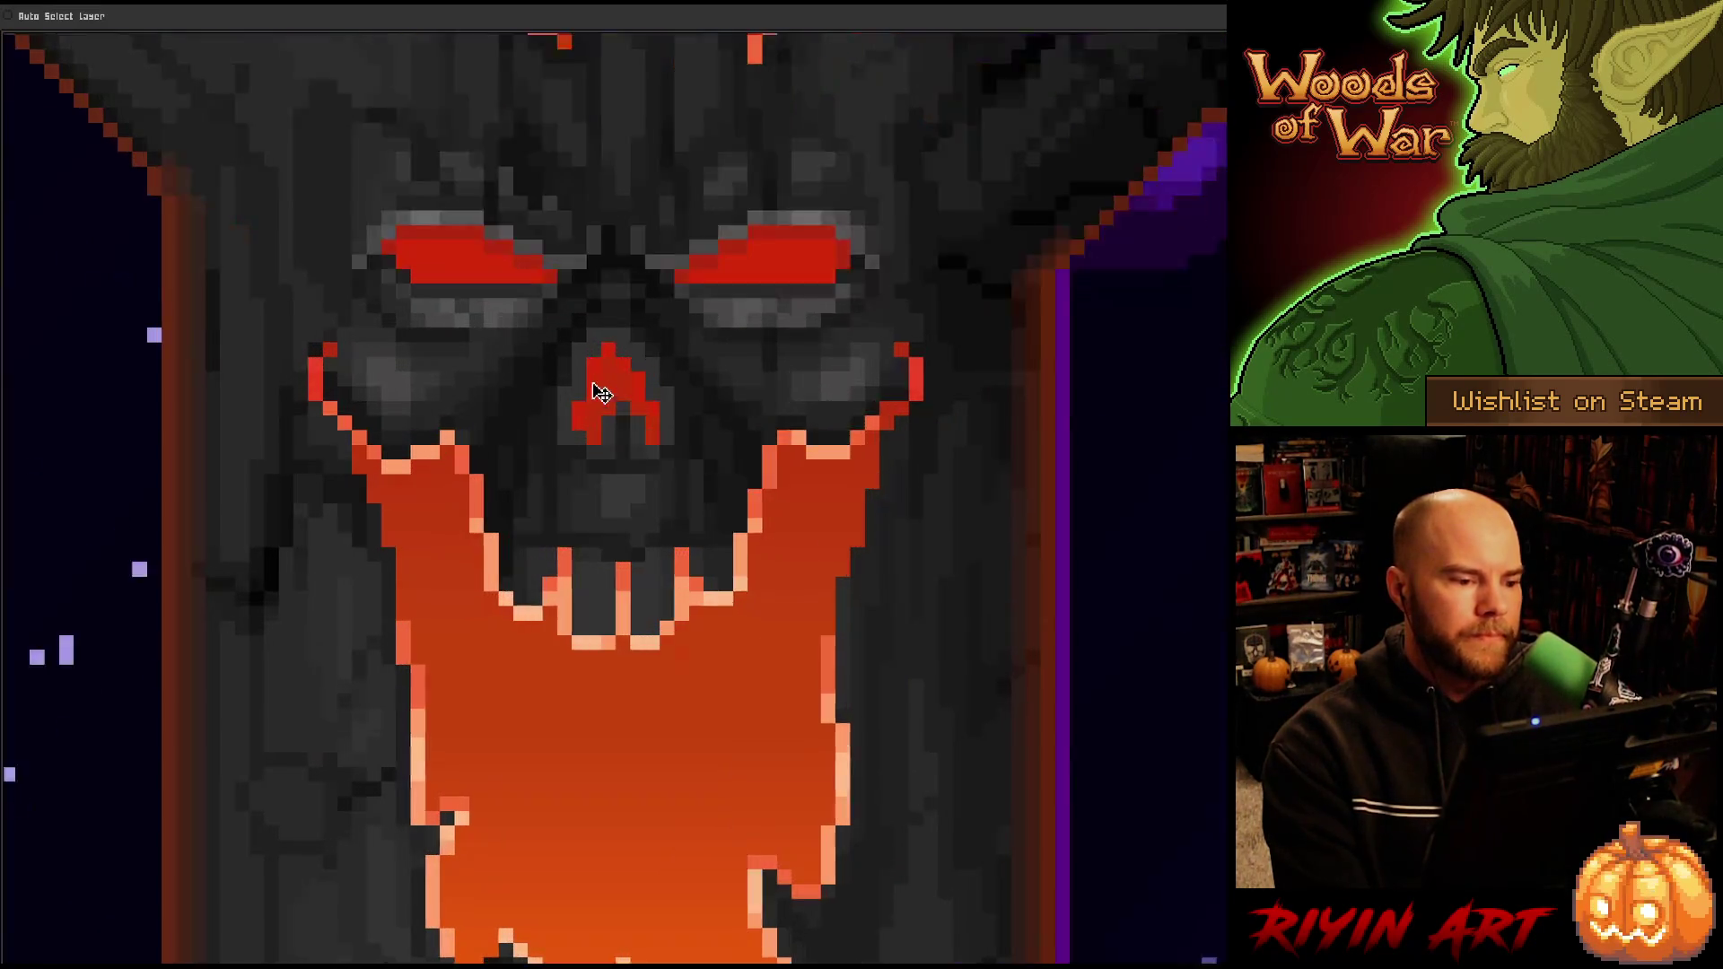
{"action": "scroll", "coordinate": [541, 364], "scroll_direction": "up", "scroll_amount": 2}
{"action": "scroll", "coordinate": [633, 341], "scroll_direction": "down", "scroll_amount": 1}
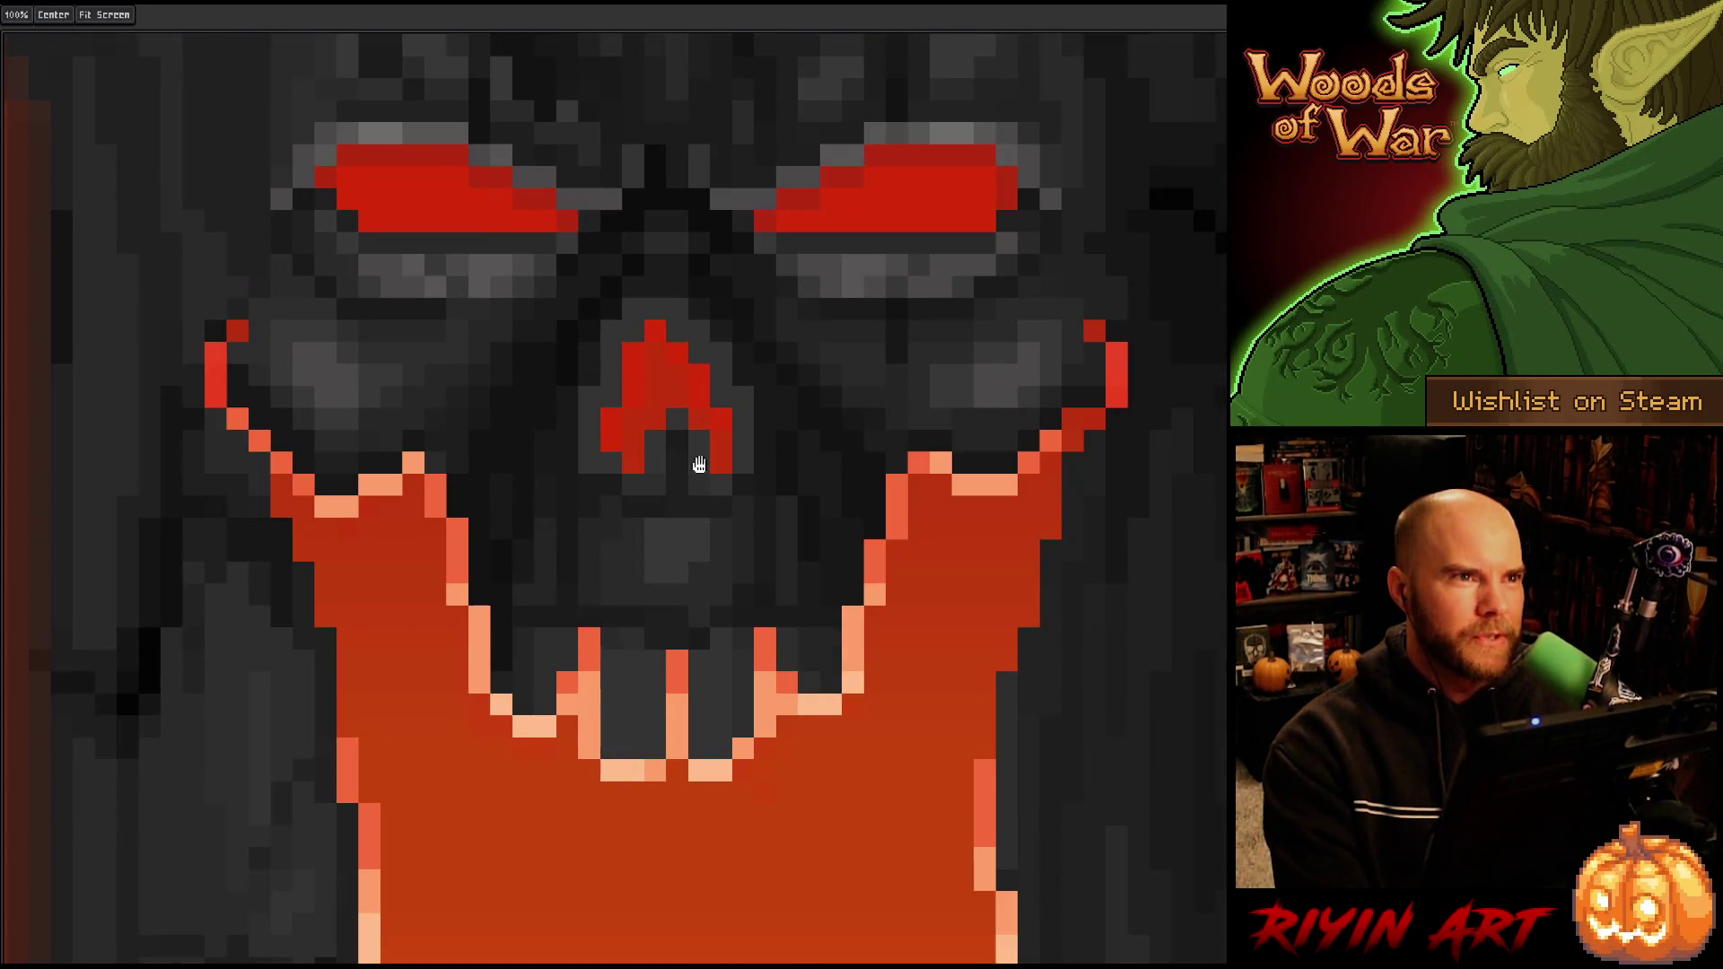
{"action": "scroll", "coordinate": [699, 464], "scroll_direction": "down", "scroll_amount": 3}
{"action": "scroll", "coordinate": [682, 442], "scroll_direction": "down", "scroll_amount": 2}
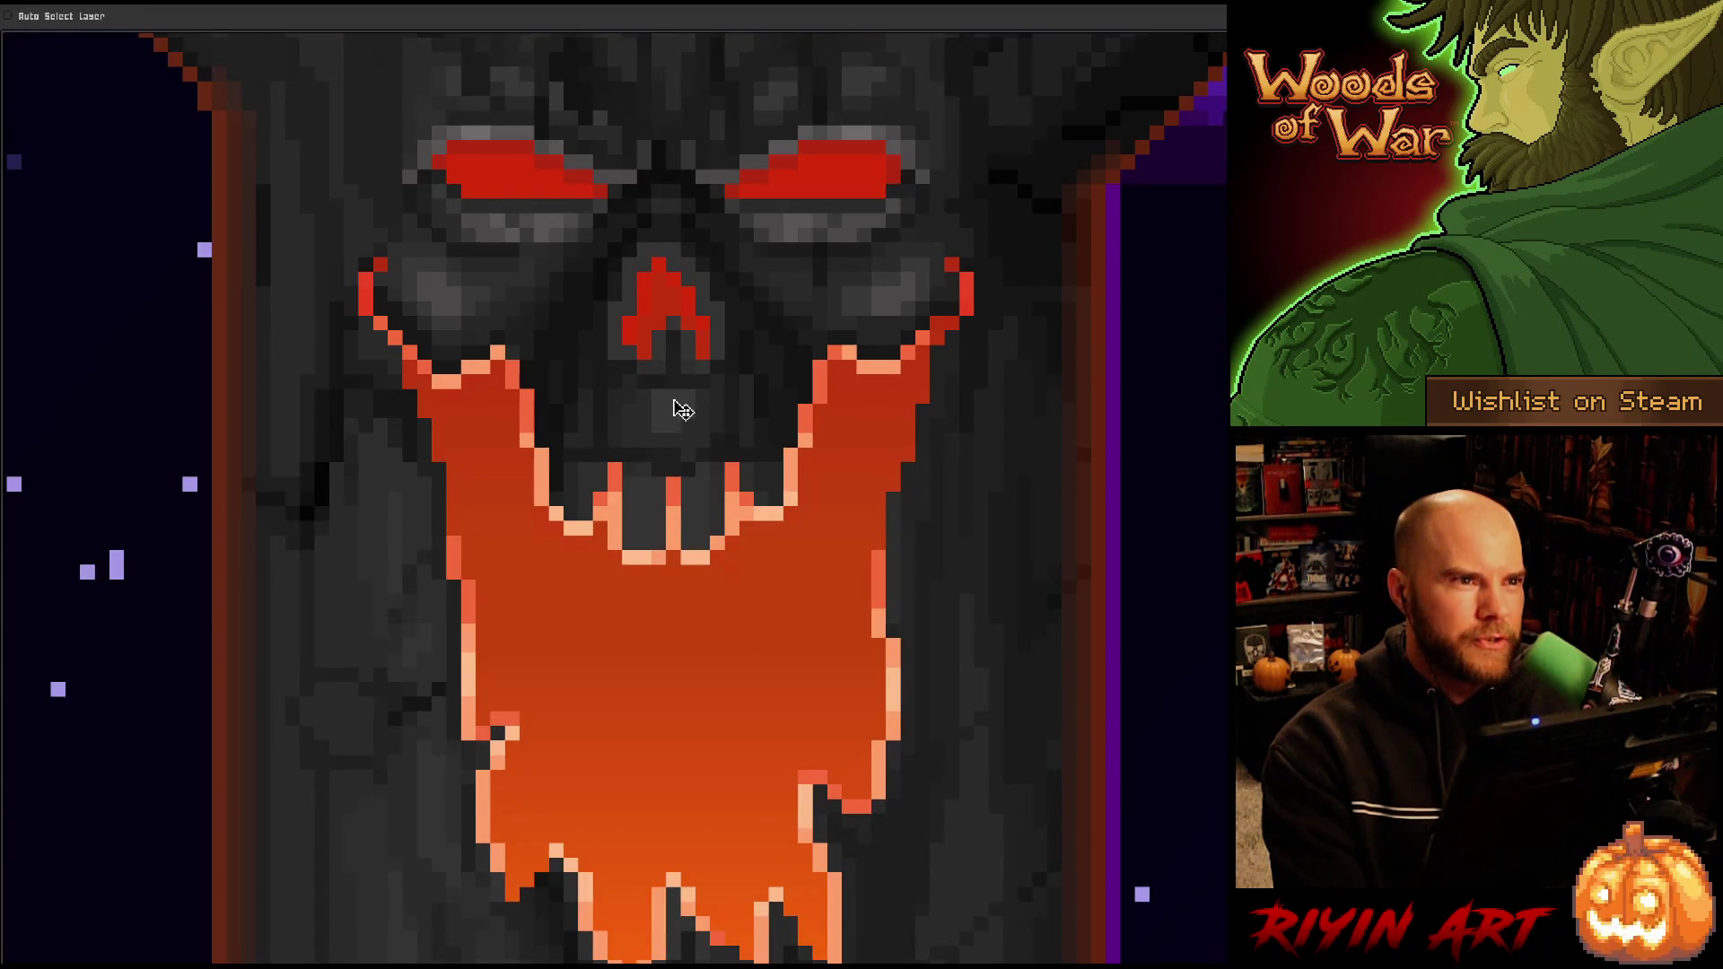
{"action": "scroll", "coordinate": [682, 411], "scroll_direction": "down", "scroll_amount": 1}
{"action": "scroll", "coordinate": [688, 438], "scroll_direction": "up", "scroll_amount": 1}
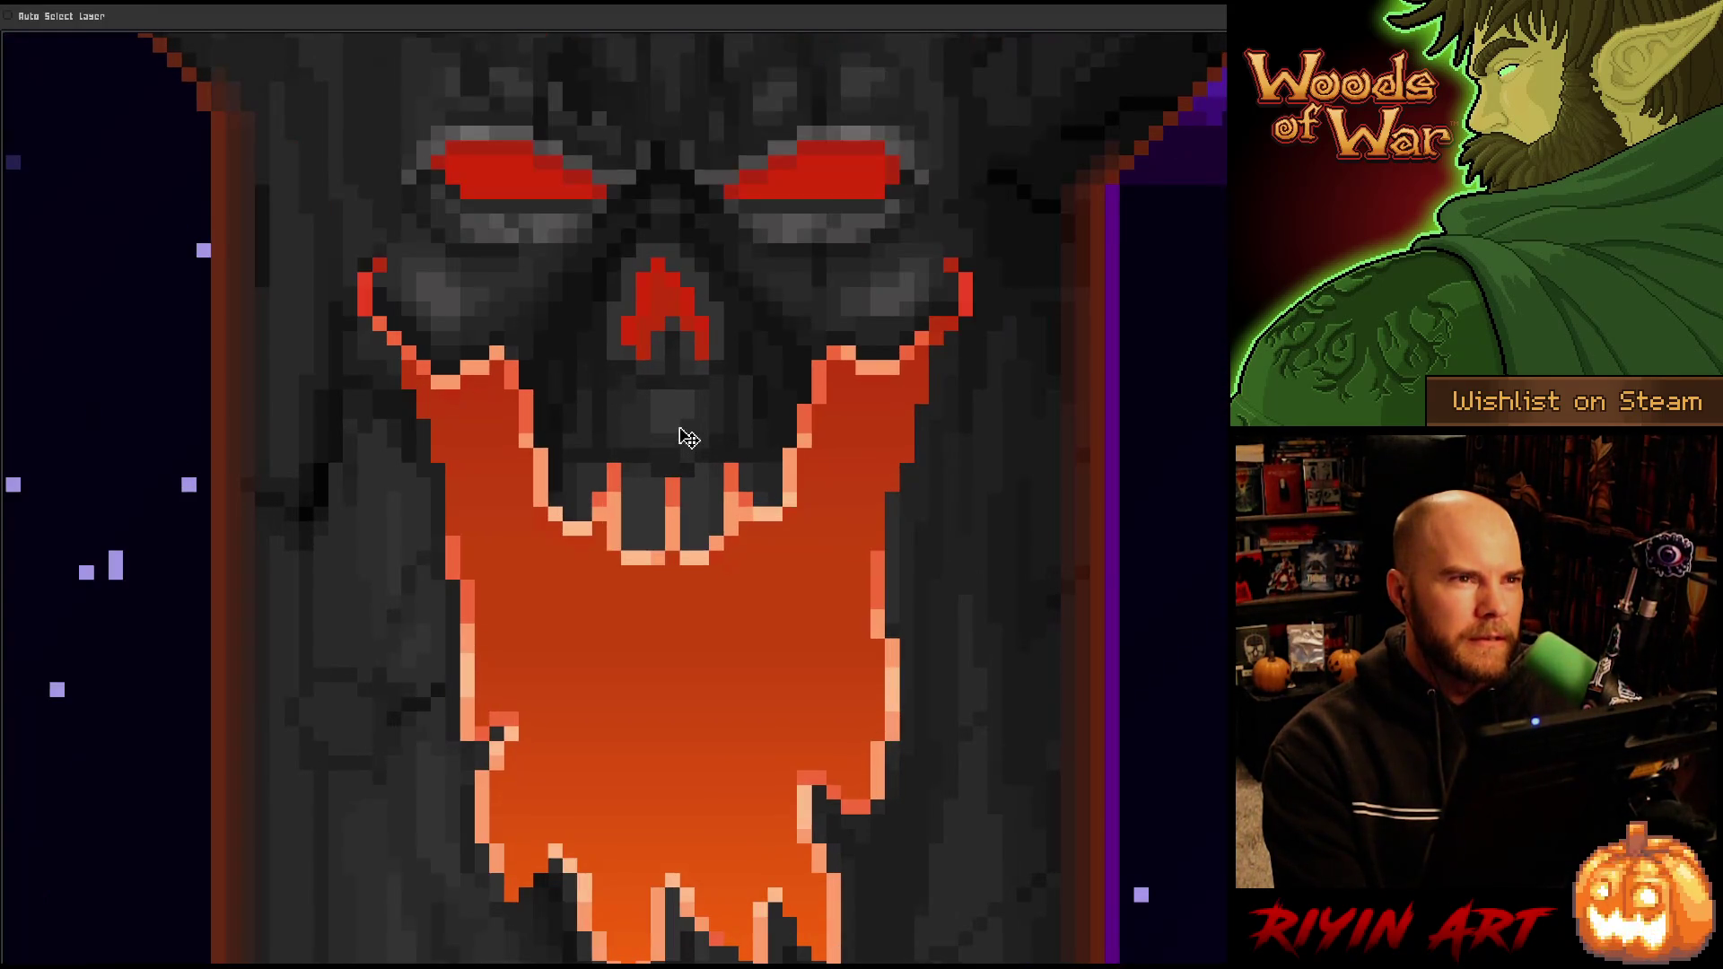
{"action": "scroll", "coordinate": [688, 438], "scroll_direction": "down", "scroll_amount": 1}
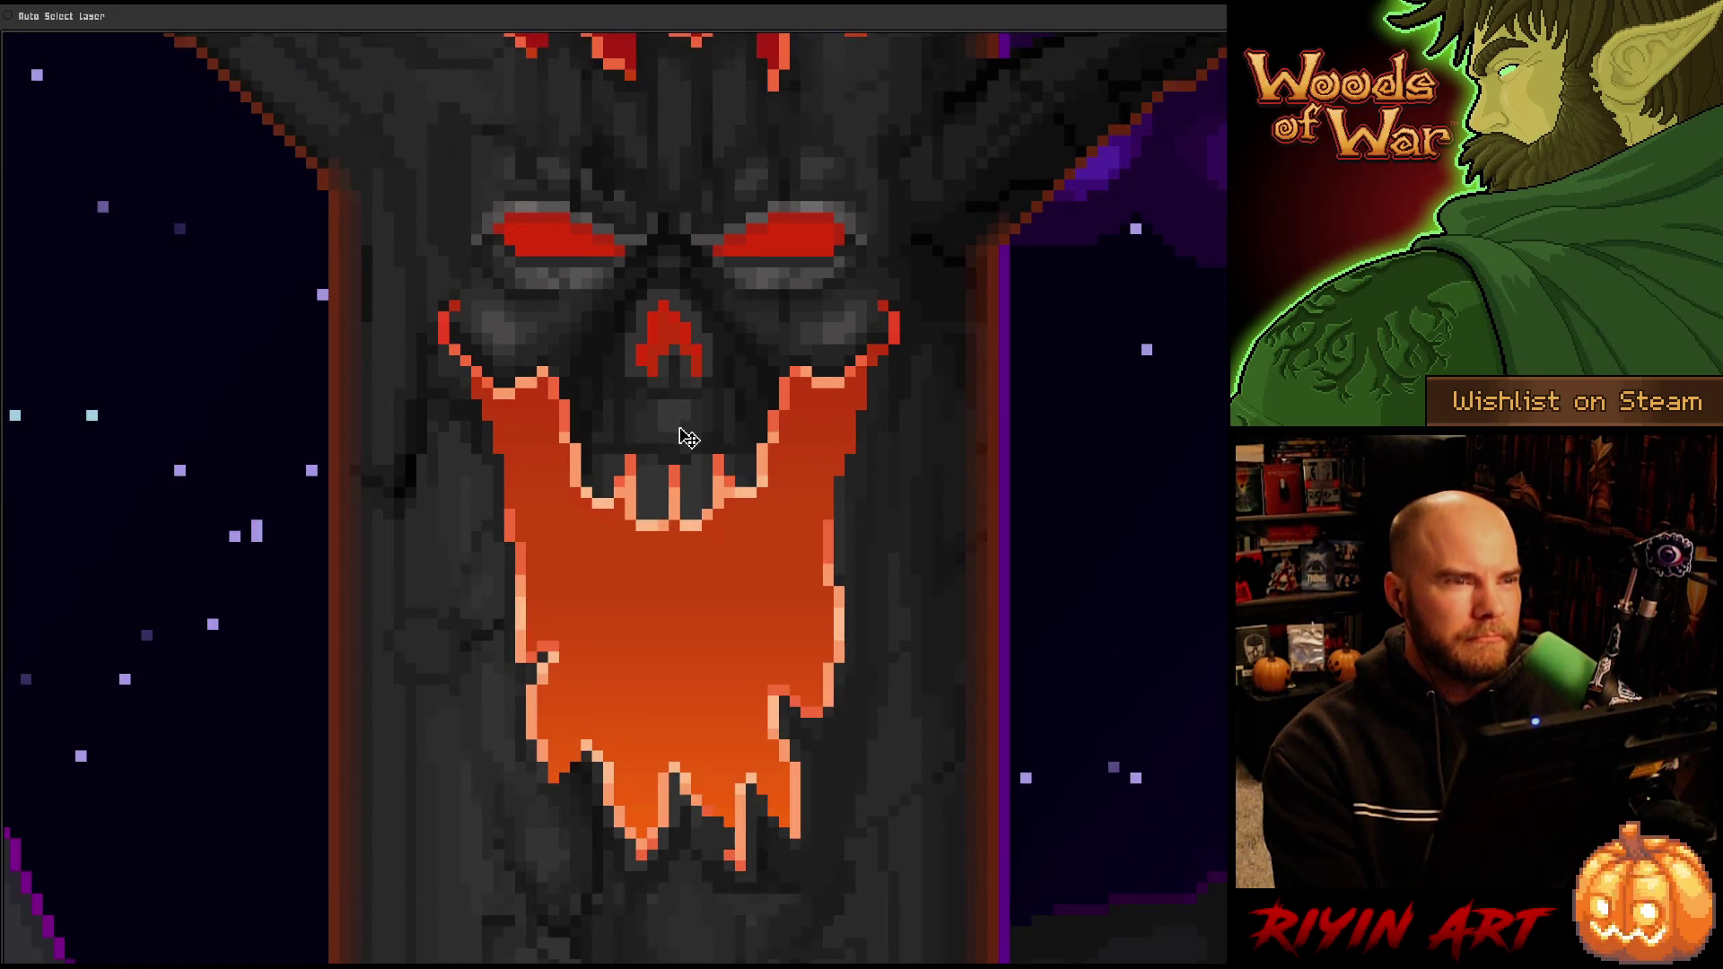
{"action": "scroll", "coordinate": [654, 338], "scroll_direction": "up", "scroll_amount": 1}
{"action": "scroll", "coordinate": [677, 470], "scroll_direction": "down", "scroll_amount": 1}
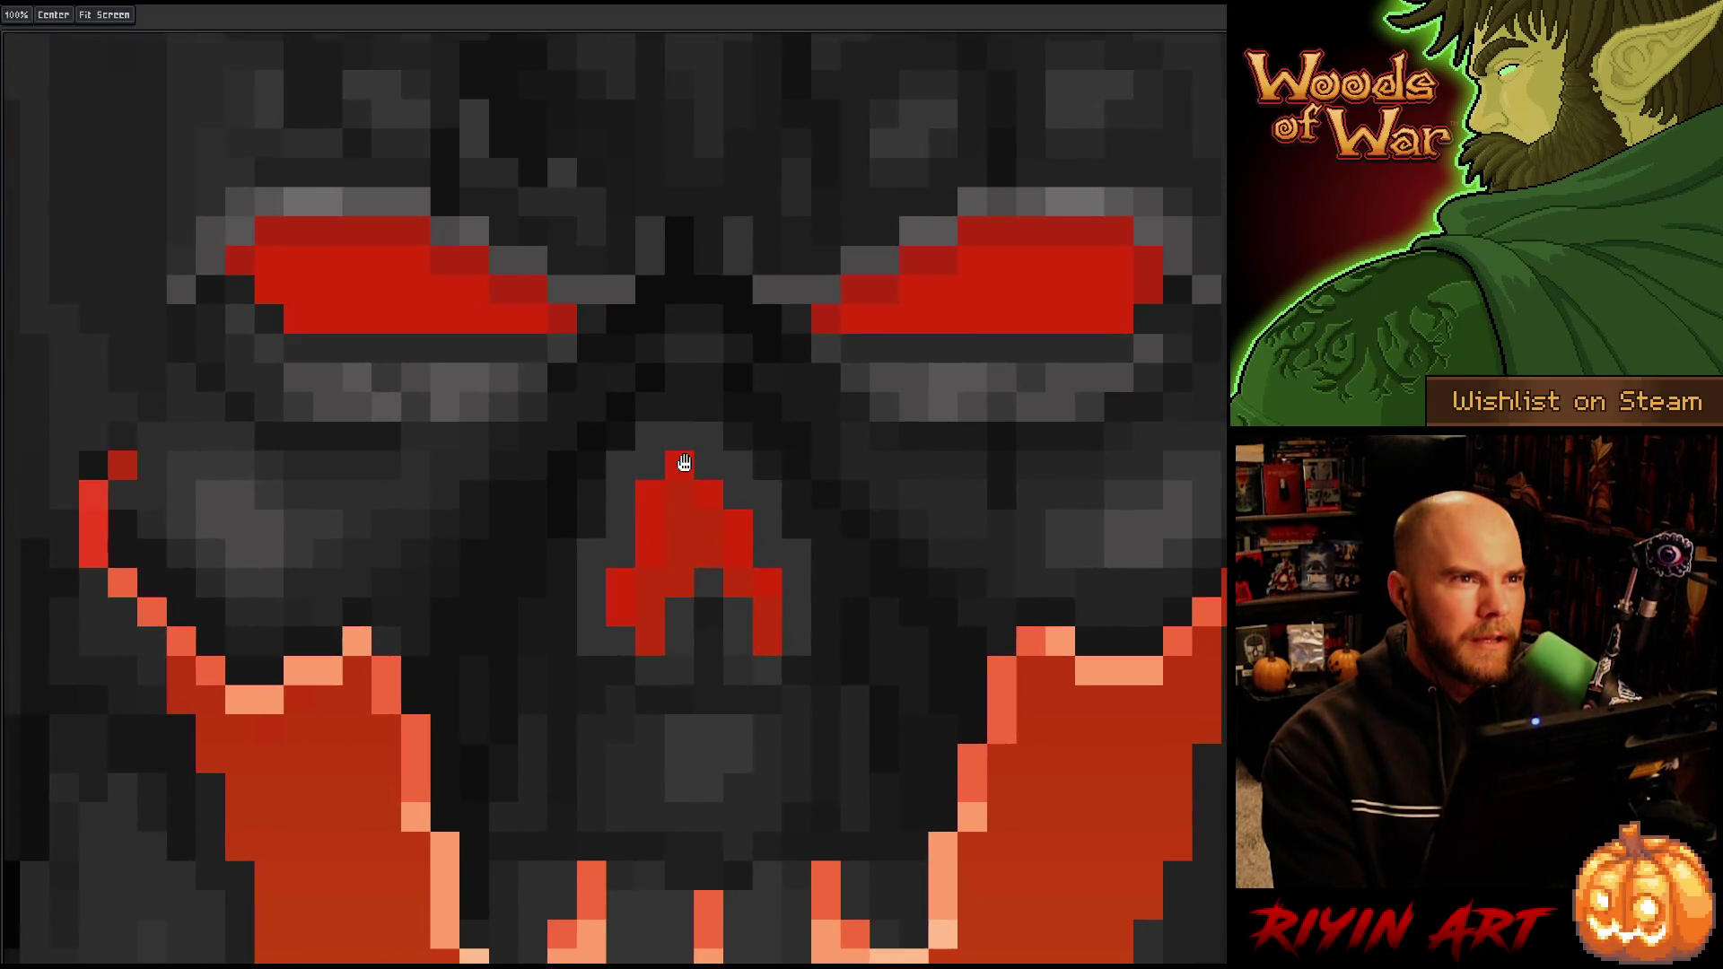
{"action": "scroll", "coordinate": [691, 471], "scroll_direction": "down", "scroll_amount": 6}
{"action": "scroll", "coordinate": [693, 473], "scroll_direction": "up", "scroll_amount": 1}
{"action": "scroll", "coordinate": [693, 473], "scroll_direction": "down", "scroll_amount": 3}
{"action": "mouse_move", "coordinate": [696, 475]}
{"action": "left_mouse_down"}
{"action": "mouse_move", "coordinate": [838, 419]}
{"action": "mouse_move", "coordinate": [800, 437]}
{"action": "left_mouse_up"}
{"action": "scroll", "coordinate": [799, 437], "scroll_direction": "up", "scroll_amount": 7}
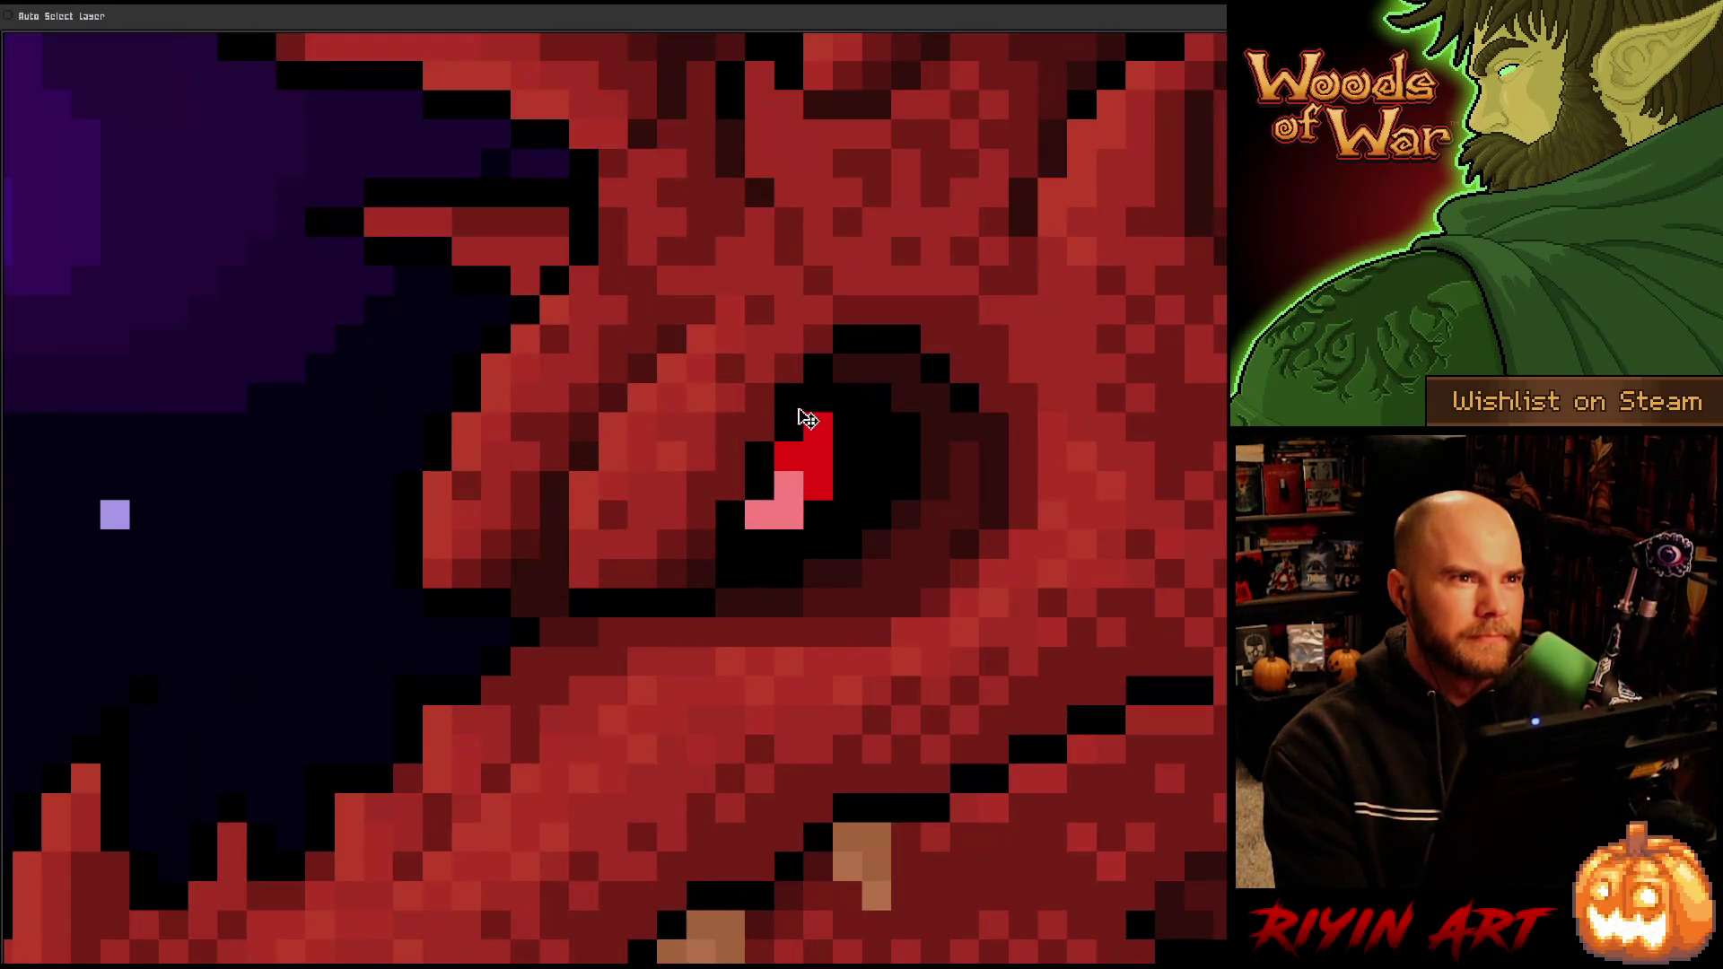
{"action": "scroll", "coordinate": [815, 423], "scroll_direction": "down", "scroll_amount": 5}
{"action": "scroll", "coordinate": [871, 565], "scroll_direction": "up", "scroll_amount": 1}
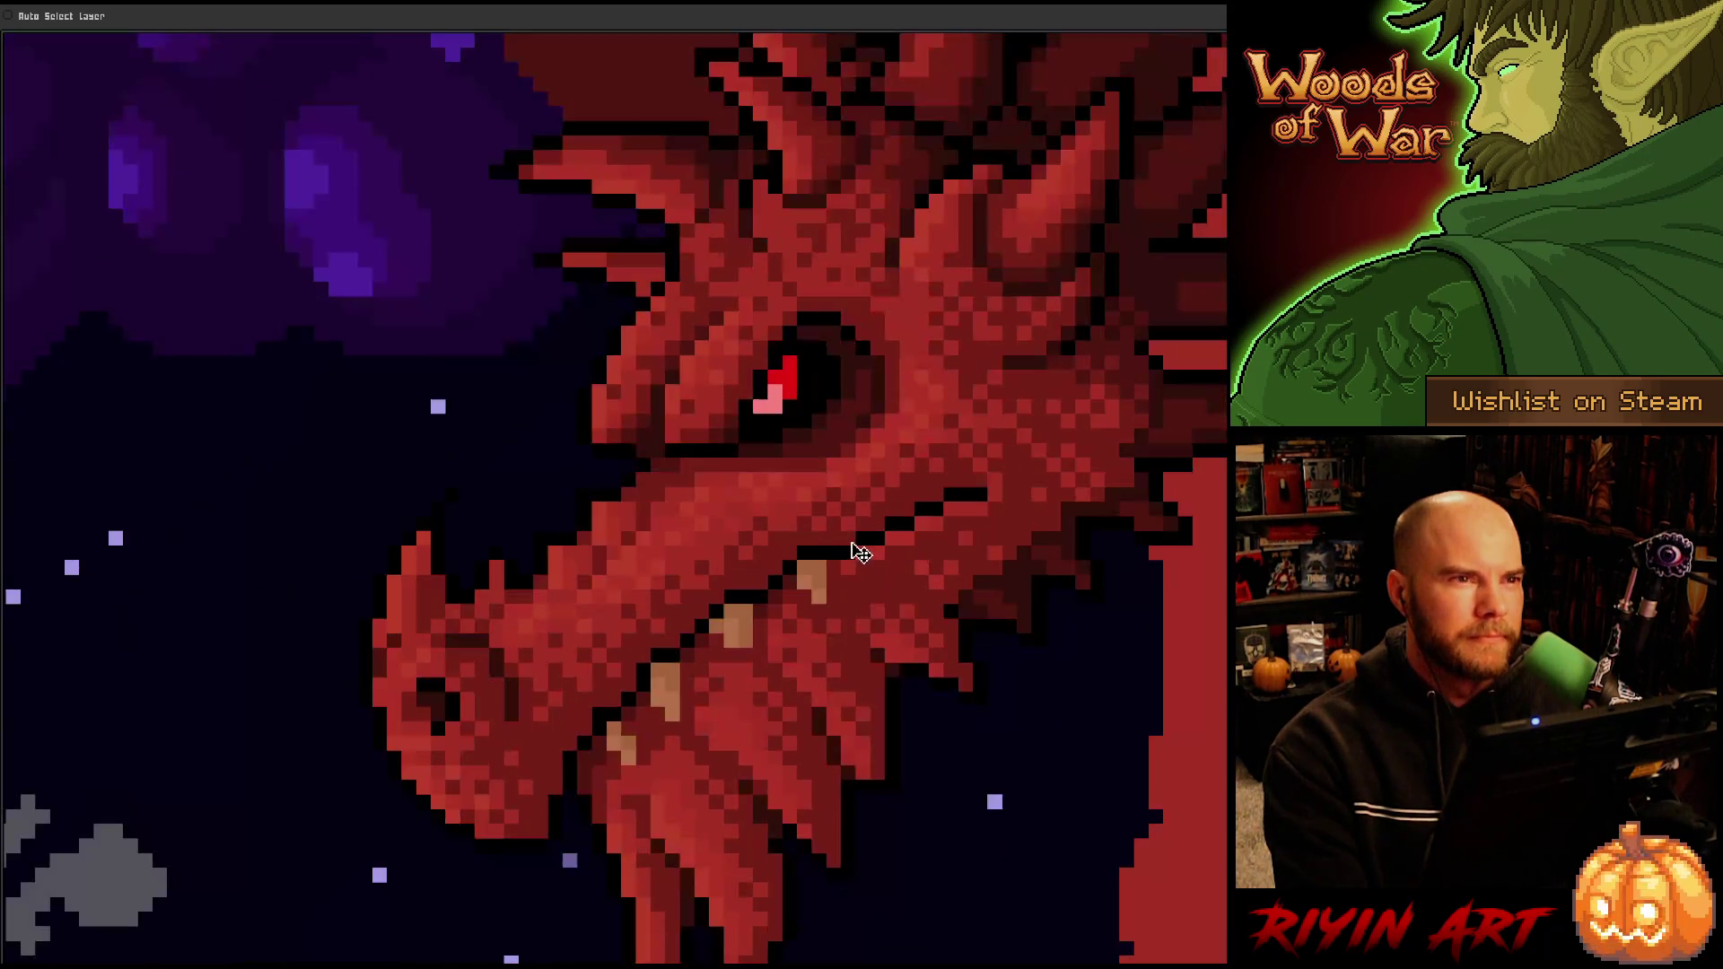
{"action": "scroll", "coordinate": [857, 548], "scroll_direction": "up", "scroll_amount": 1}
{"action": "scroll", "coordinate": [855, 543], "scroll_direction": "down", "scroll_amount": 2}
{"action": "scroll", "coordinate": [853, 539], "scroll_direction": "down", "scroll_amount": 1}
{"action": "left_click_drag", "start_coordinate": [584, 662], "coordinate": [920, 536]}
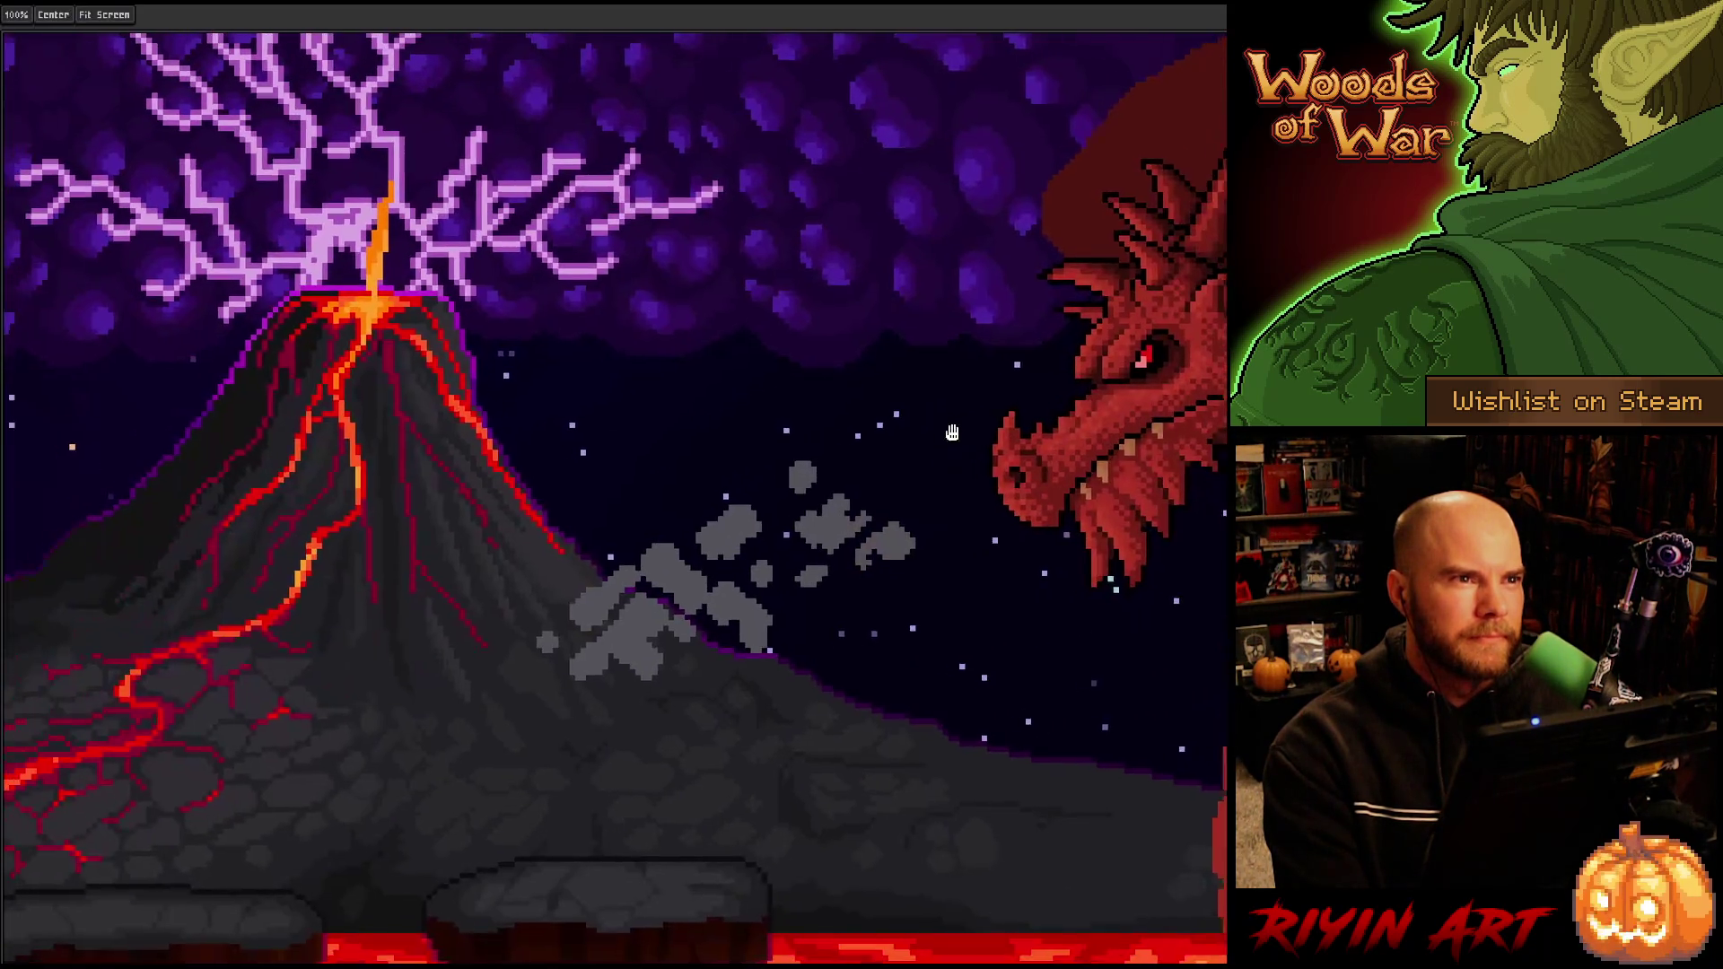
{"action": "scroll", "coordinate": [920, 537], "scroll_direction": "up", "scroll_amount": 2}
{"action": "scroll", "coordinate": [812, 412], "scroll_direction": "up", "scroll_amount": 3}
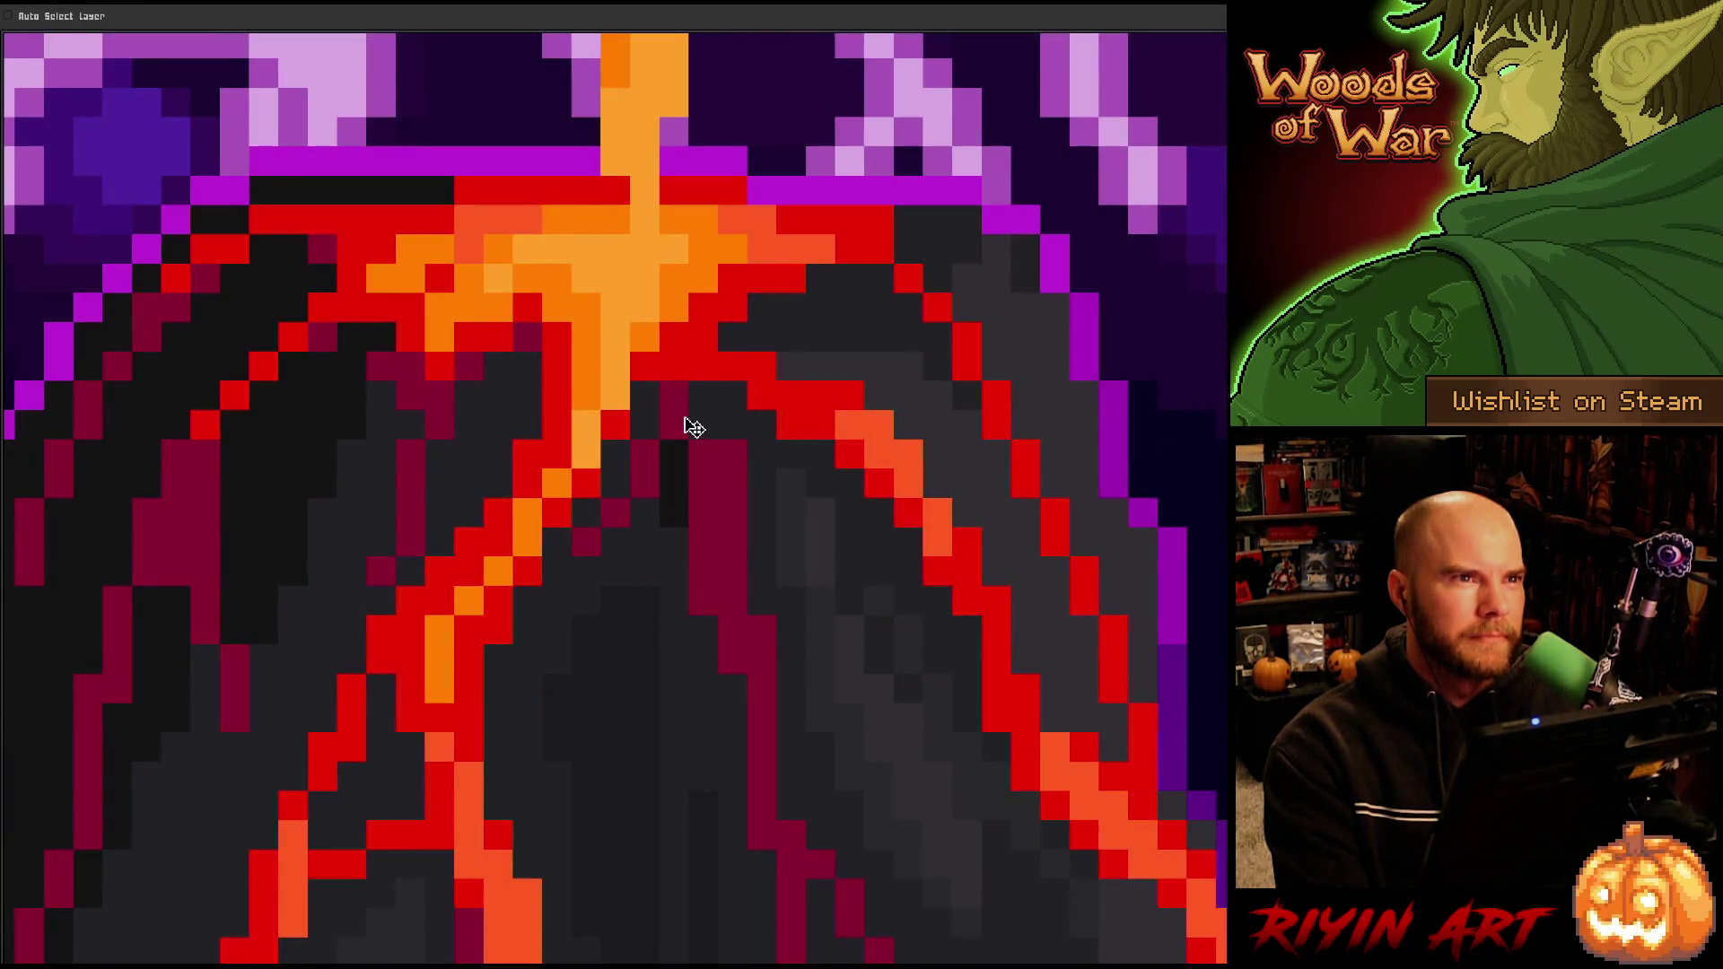
{"action": "scroll", "coordinate": [682, 424], "scroll_direction": "down", "scroll_amount": 2}
{"action": "scroll", "coordinate": [590, 371], "scroll_direction": "down", "scroll_amount": 2}
{"action": "scroll", "coordinate": [674, 569], "scroll_direction": "down", "scroll_amount": 1}
{"action": "mouse_move", "coordinate": [684, 416]}
{"action": "left_mouse_down"}
{"action": "mouse_move", "coordinate": [685, 435]}
{"action": "mouse_move", "coordinate": [731, 134]}
{"action": "left_mouse_up"}
{"action": "scroll", "coordinate": [687, 438], "scroll_direction": "up", "scroll_amount": 4}
{"action": "scroll", "coordinate": [686, 438], "scroll_direction": "down", "scroll_amount": 3}
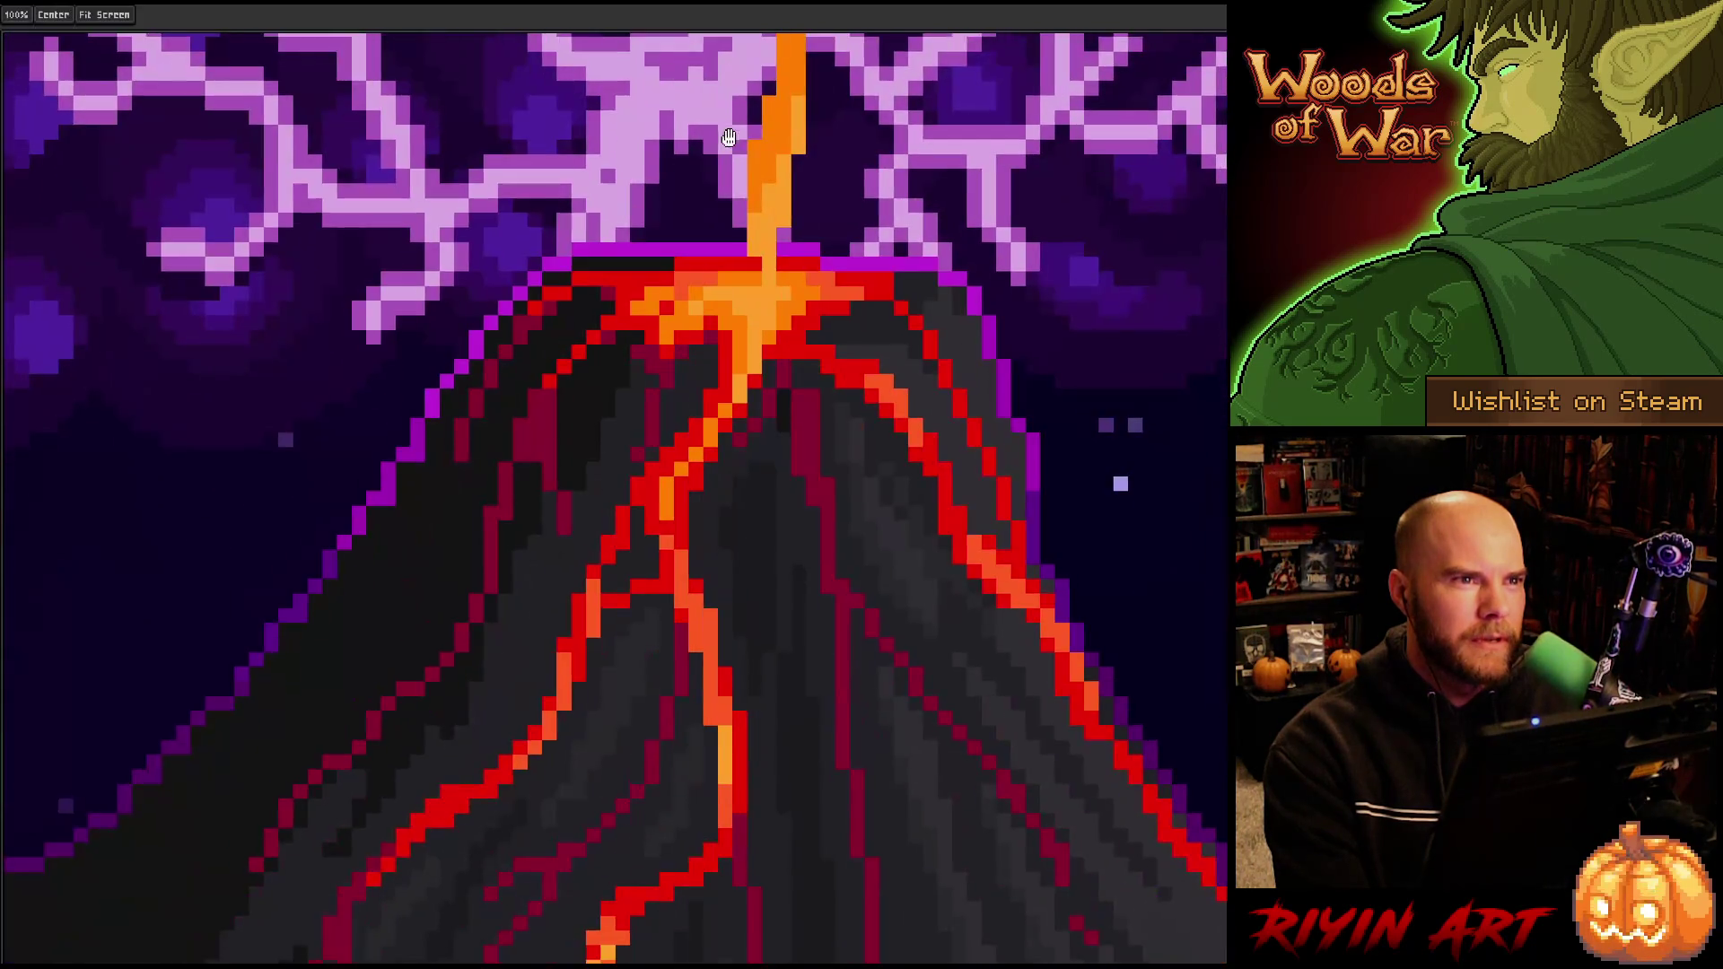
{"action": "scroll", "coordinate": [708, 39], "scroll_direction": "up", "scroll_amount": 4}
{"action": "scroll", "coordinate": [782, 192], "scroll_direction": "down", "scroll_amount": 10}
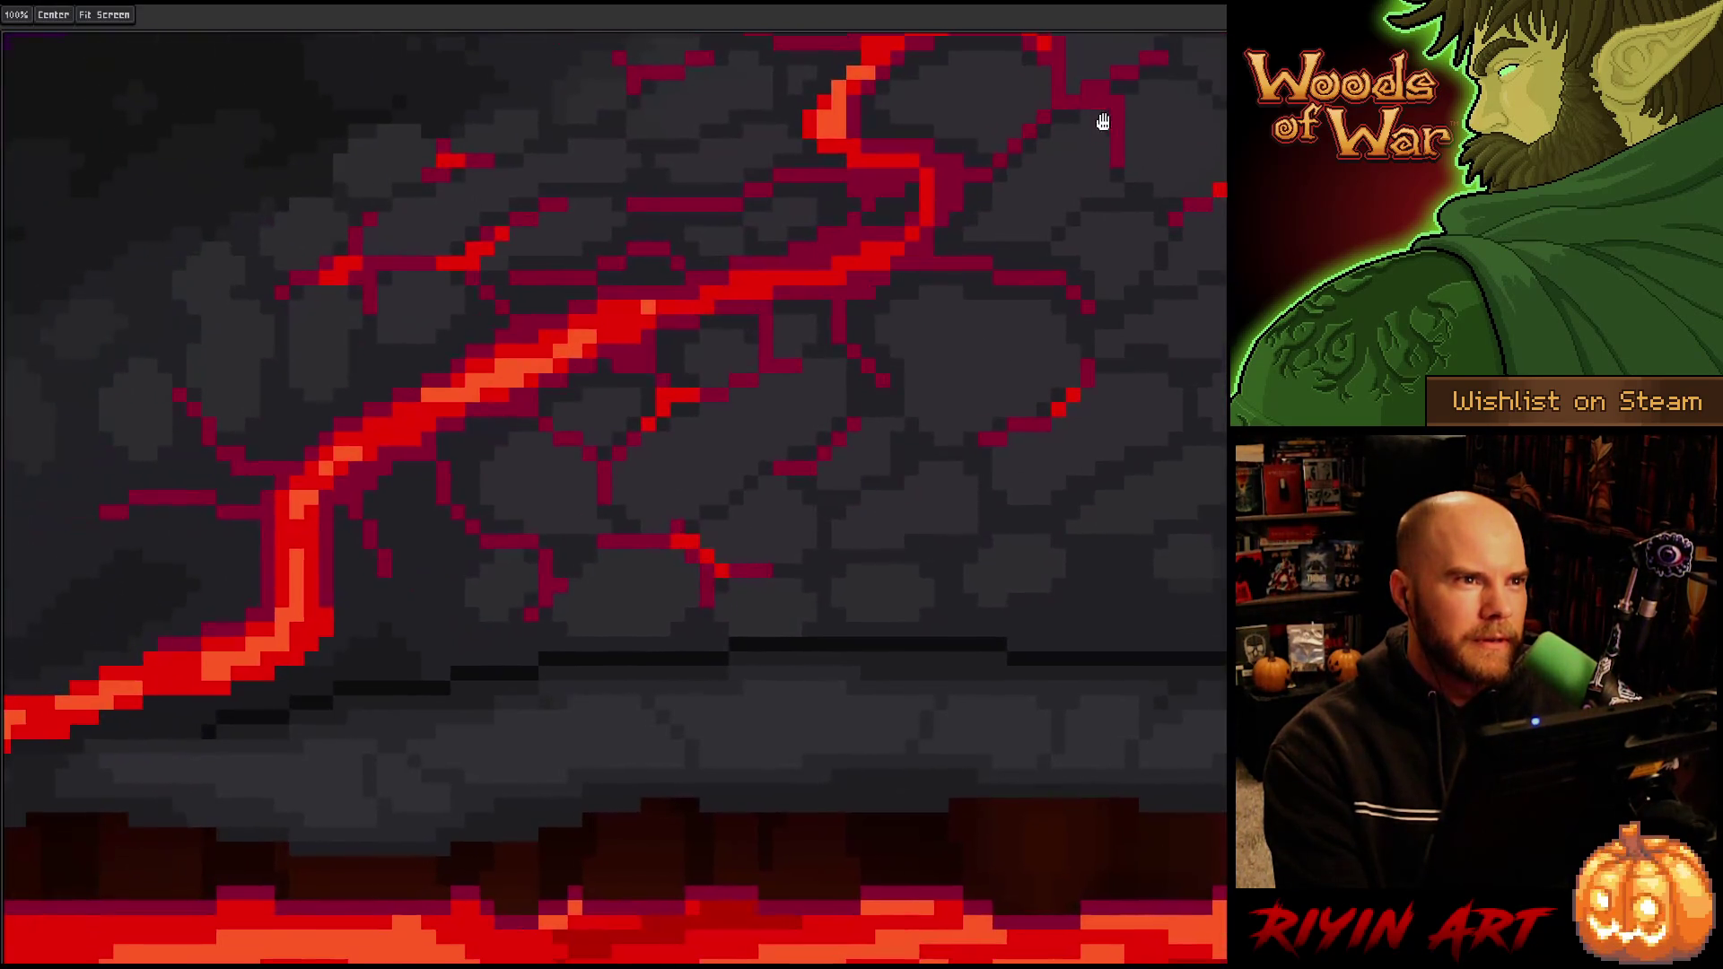
{"action": "scroll", "coordinate": [662, 395], "scroll_direction": "down", "scroll_amount": 2}
{"action": "scroll", "coordinate": [808, 435], "scroll_direction": "up", "scroll_amount": 2}
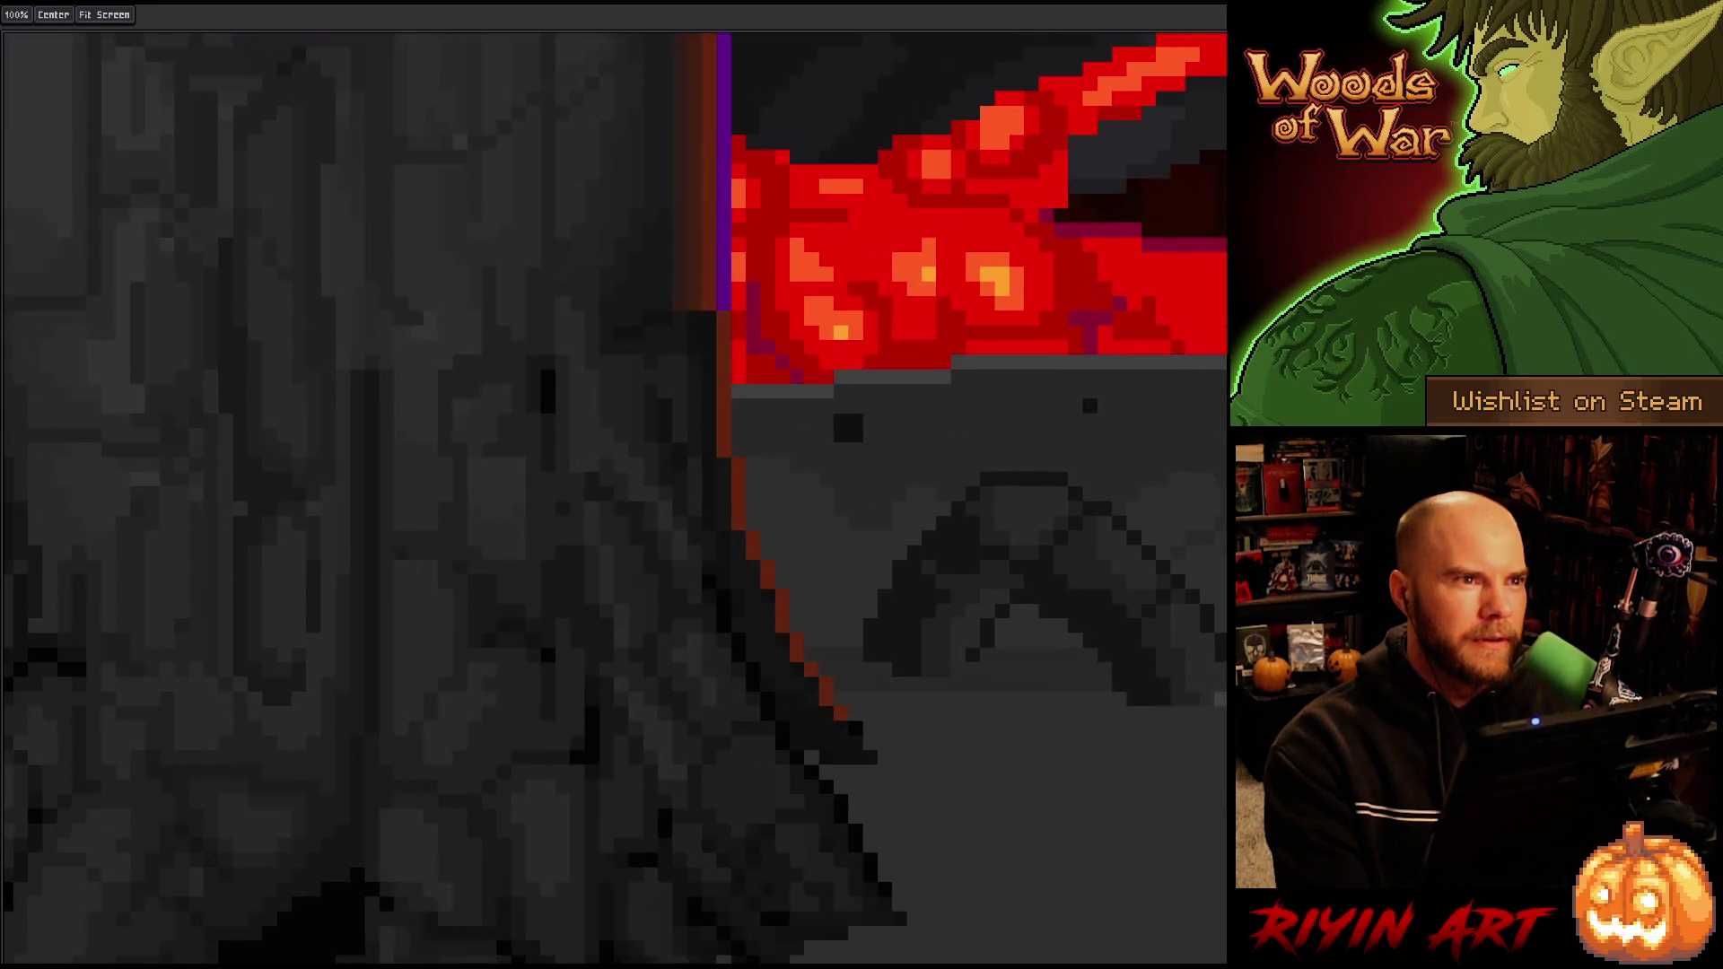
{"action": "scroll", "coordinate": [961, 496], "scroll_direction": "up", "scroll_amount": 2}
{"action": "scroll", "coordinate": [962, 497], "scroll_direction": "down", "scroll_amount": 3}
{"action": "scroll", "coordinate": [885, 481], "scroll_direction": "up", "scroll_amount": 5}
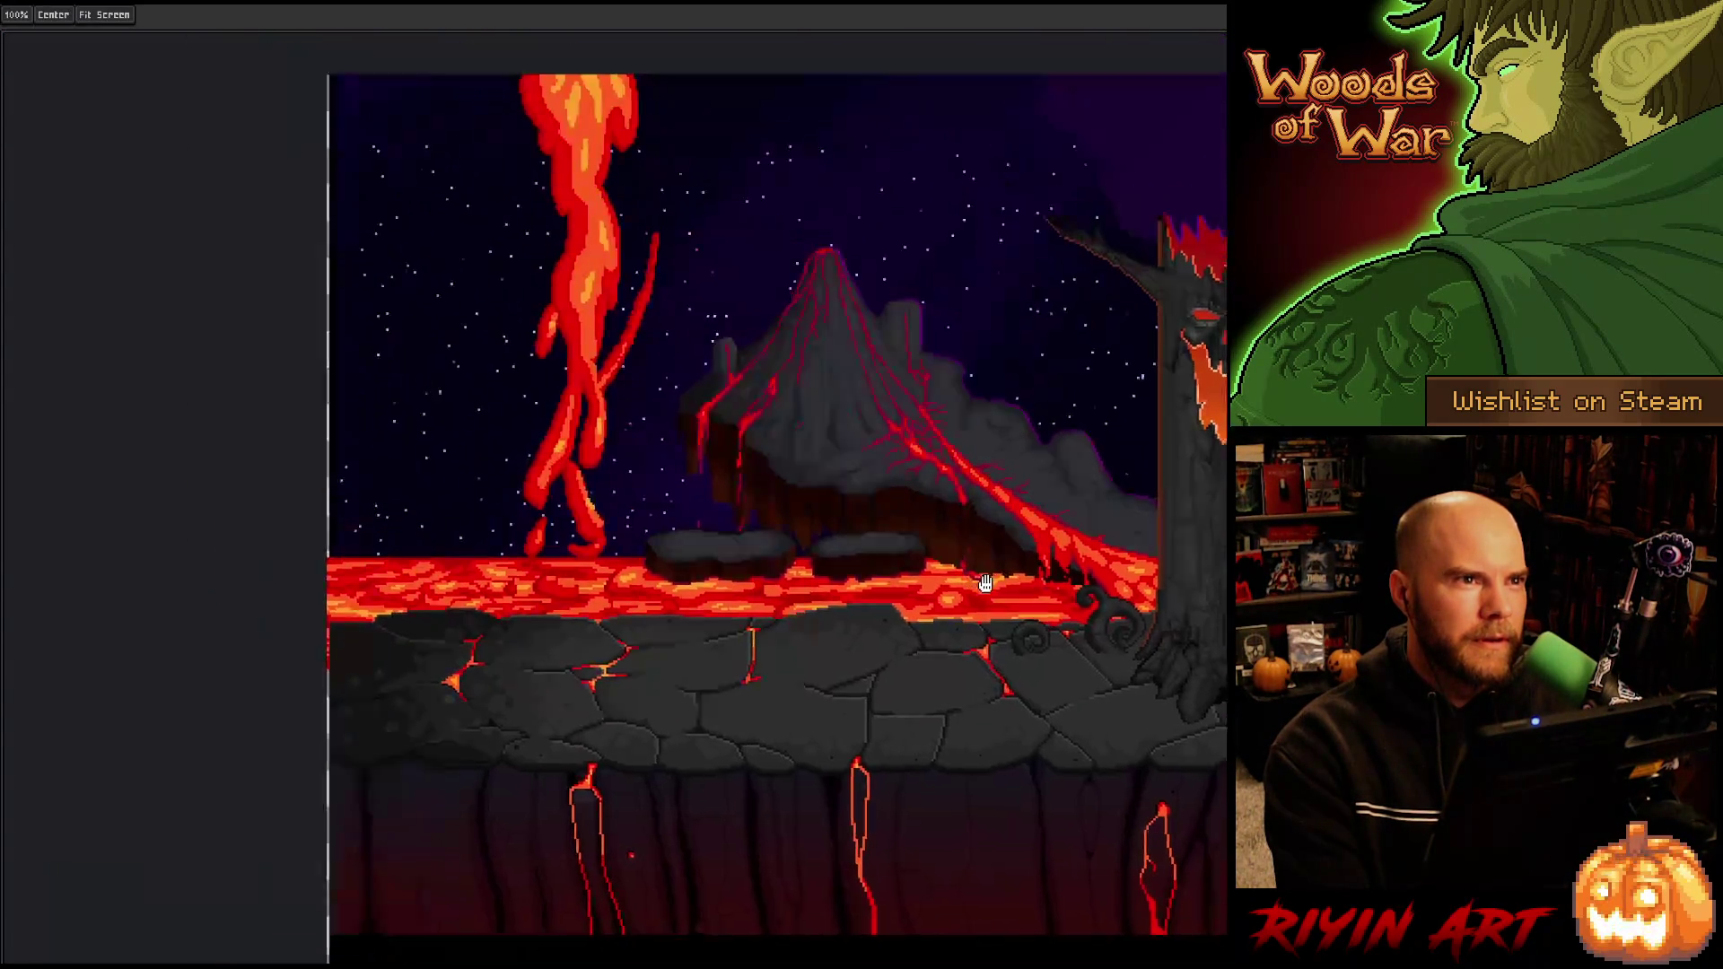
{"action": "scroll", "coordinate": [788, 464], "scroll_direction": "up", "scroll_amount": 2}
{"action": "scroll", "coordinate": [784, 527], "scroll_direction": "right", "scroll_amount": 2}
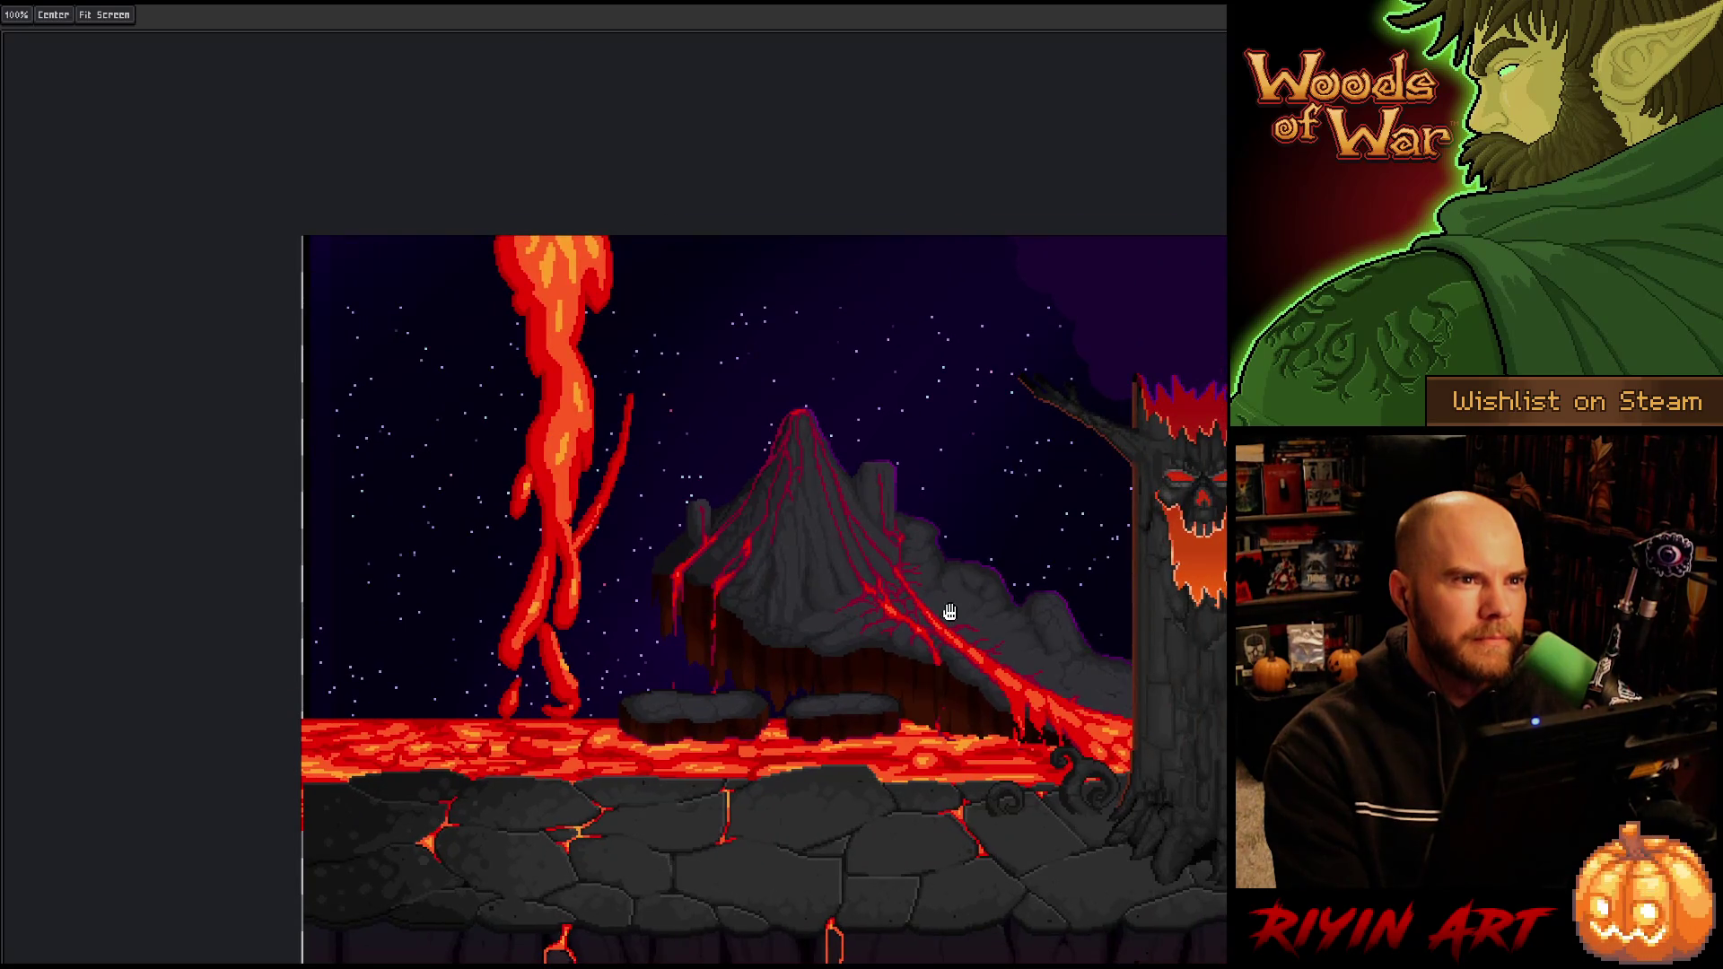
{"action": "scroll", "coordinate": [897, 592], "scroll_direction": "right", "scroll_amount": 2}
{"action": "scroll", "coordinate": [712, 539], "scroll_direction": "up", "scroll_amount": 3}
{"action": "scroll", "coordinate": [665, 524], "scroll_direction": "up", "scroll_amount": 1}
{"action": "scroll", "coordinate": [774, 615], "scroll_direction": "down", "scroll_amount": 1}
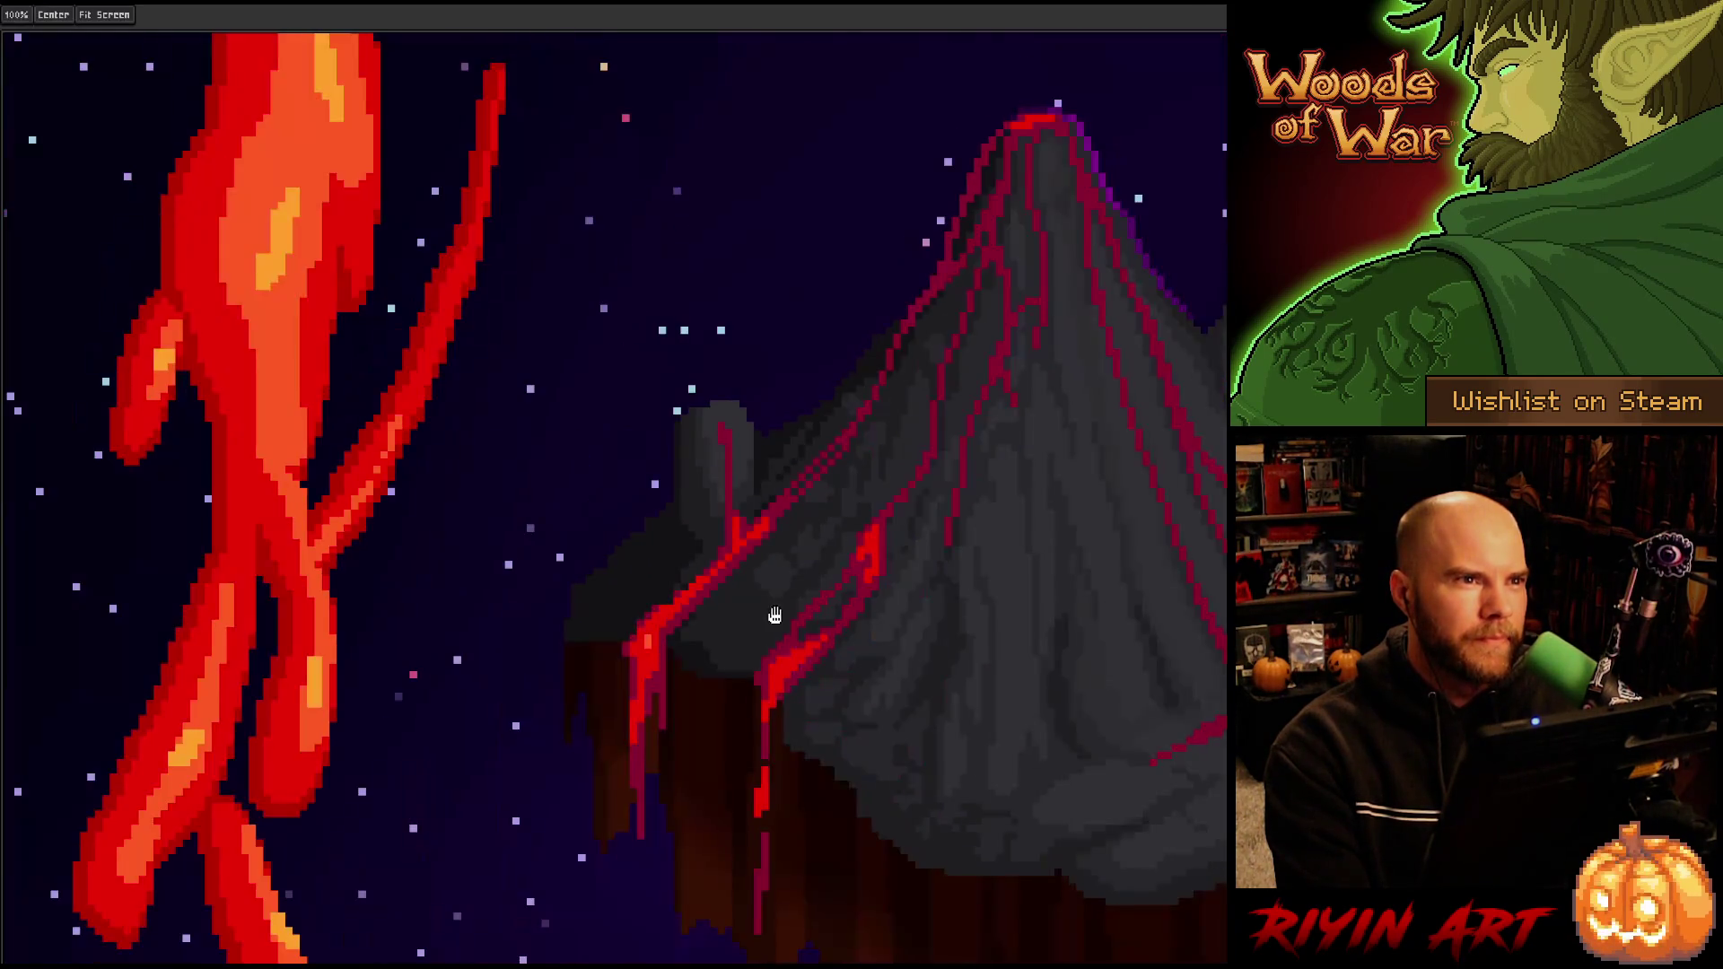
{"action": "scroll", "coordinate": [774, 616], "scroll_direction": "up", "scroll_amount": 4}
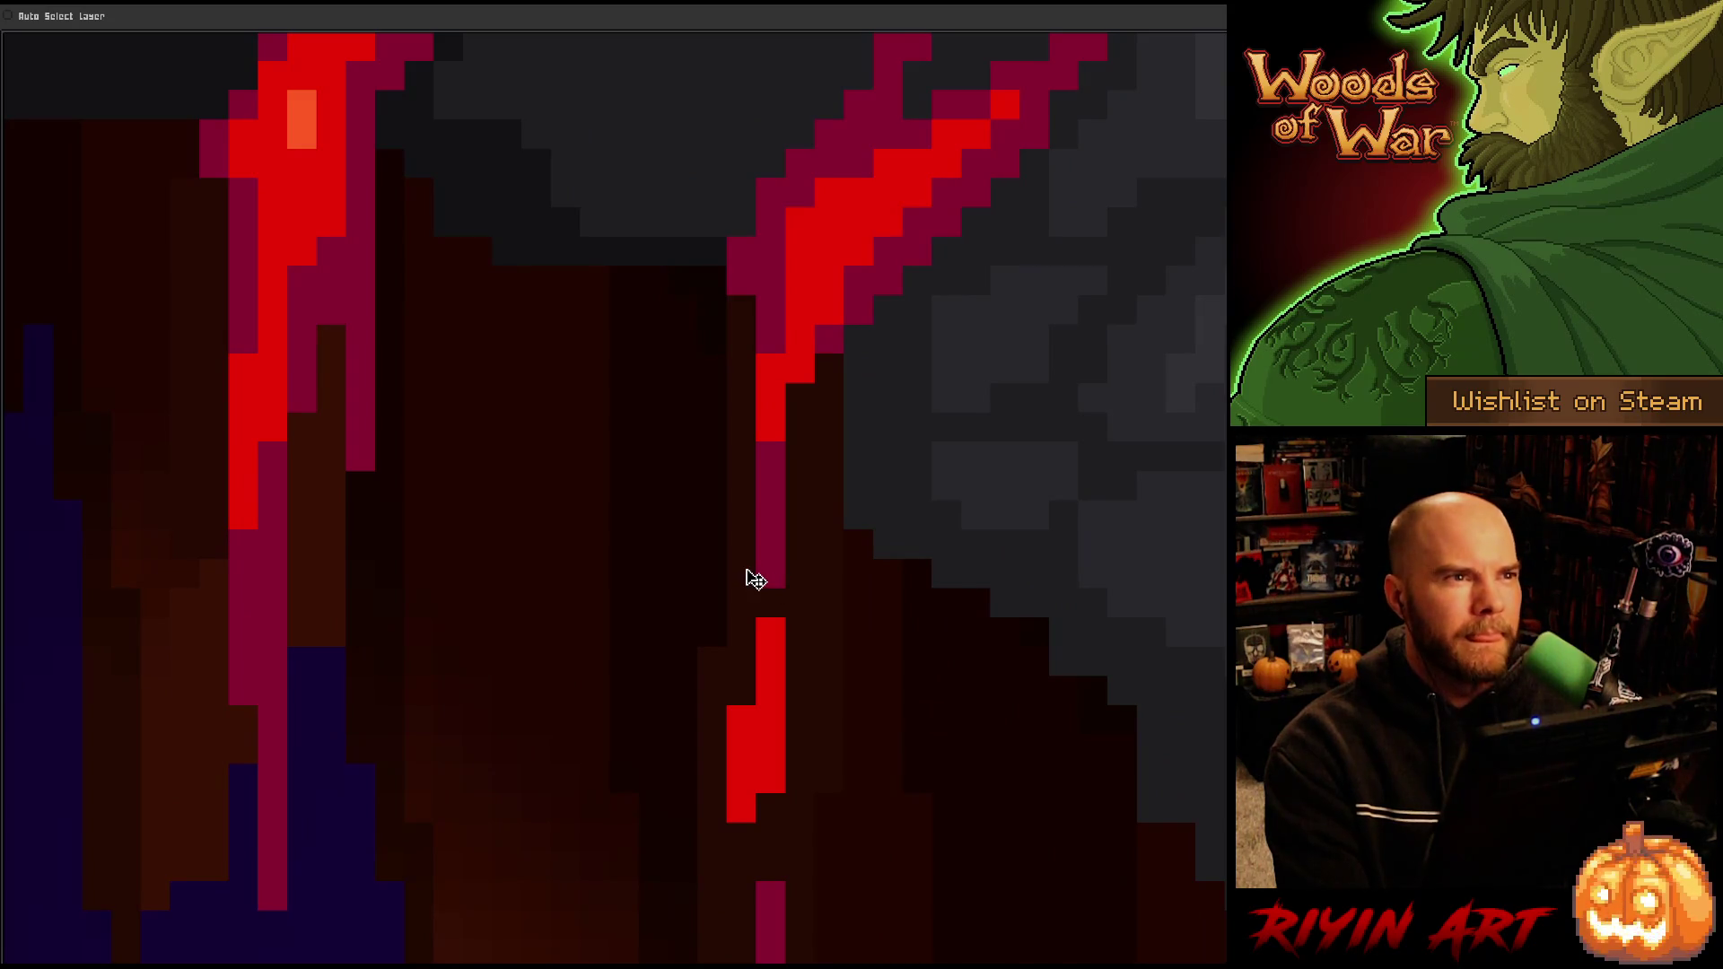
{"action": "scroll", "coordinate": [756, 579], "scroll_direction": "down", "scroll_amount": 1}
{"action": "left_click_drag", "start_coordinate": [632, 467], "coordinate": [584, 384]}
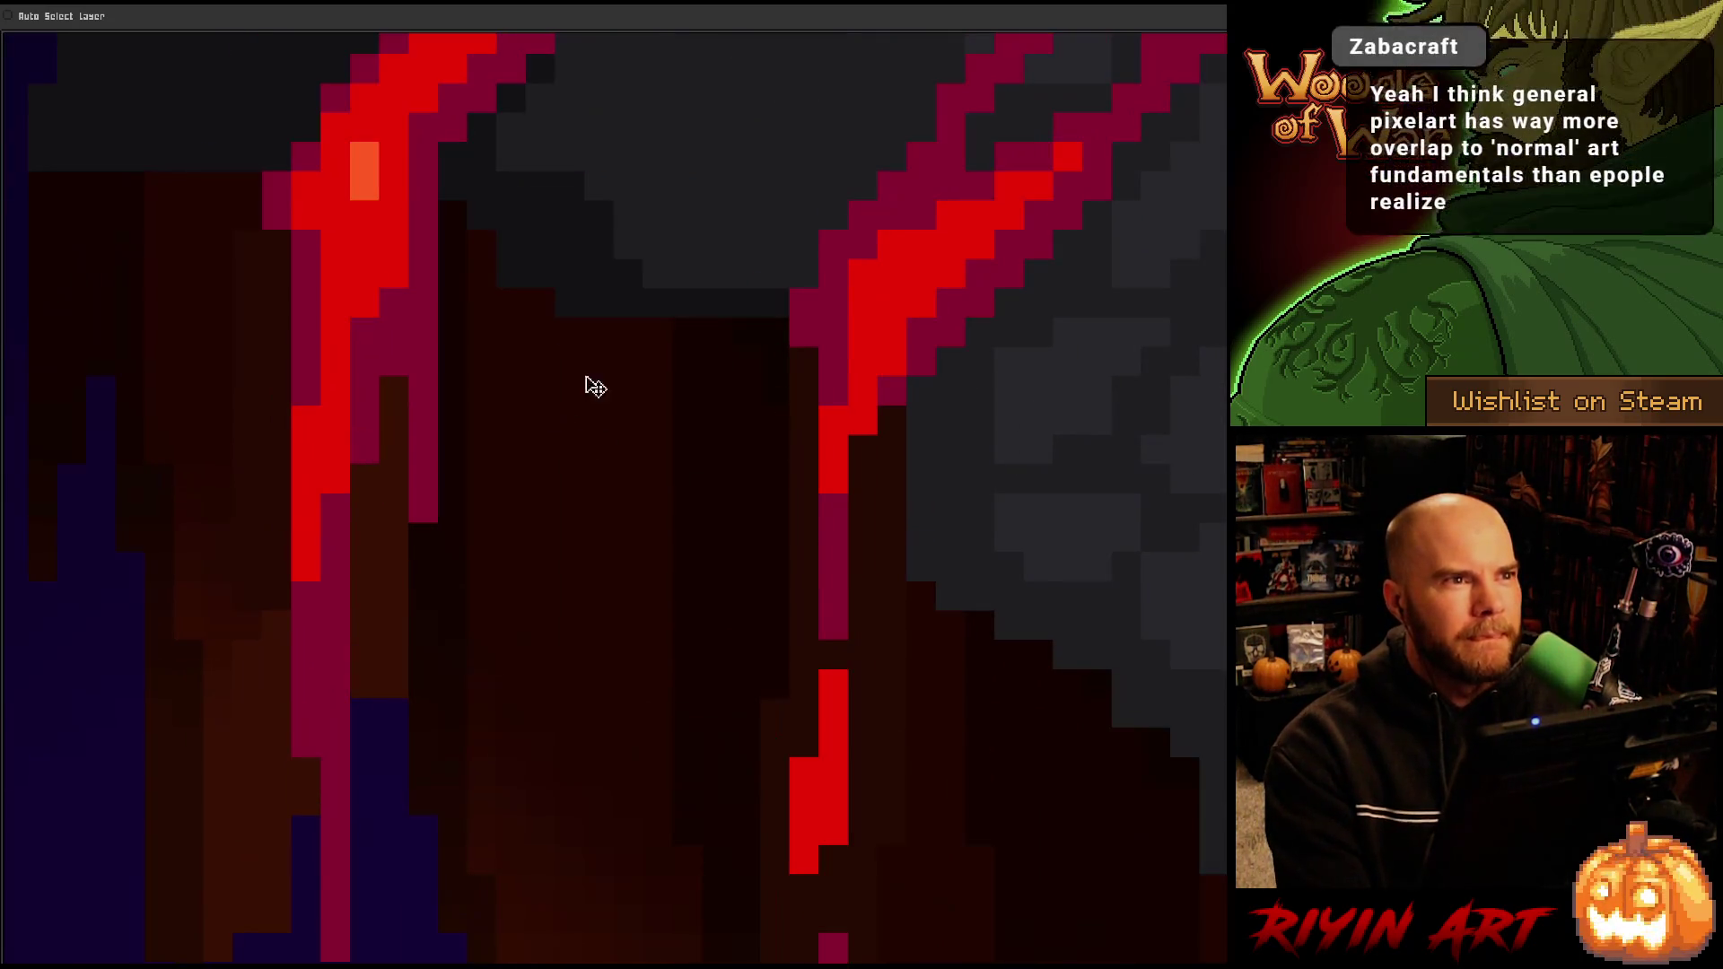
{"action": "scroll", "coordinate": [981, 577], "scroll_direction": "up", "scroll_amount": 1}
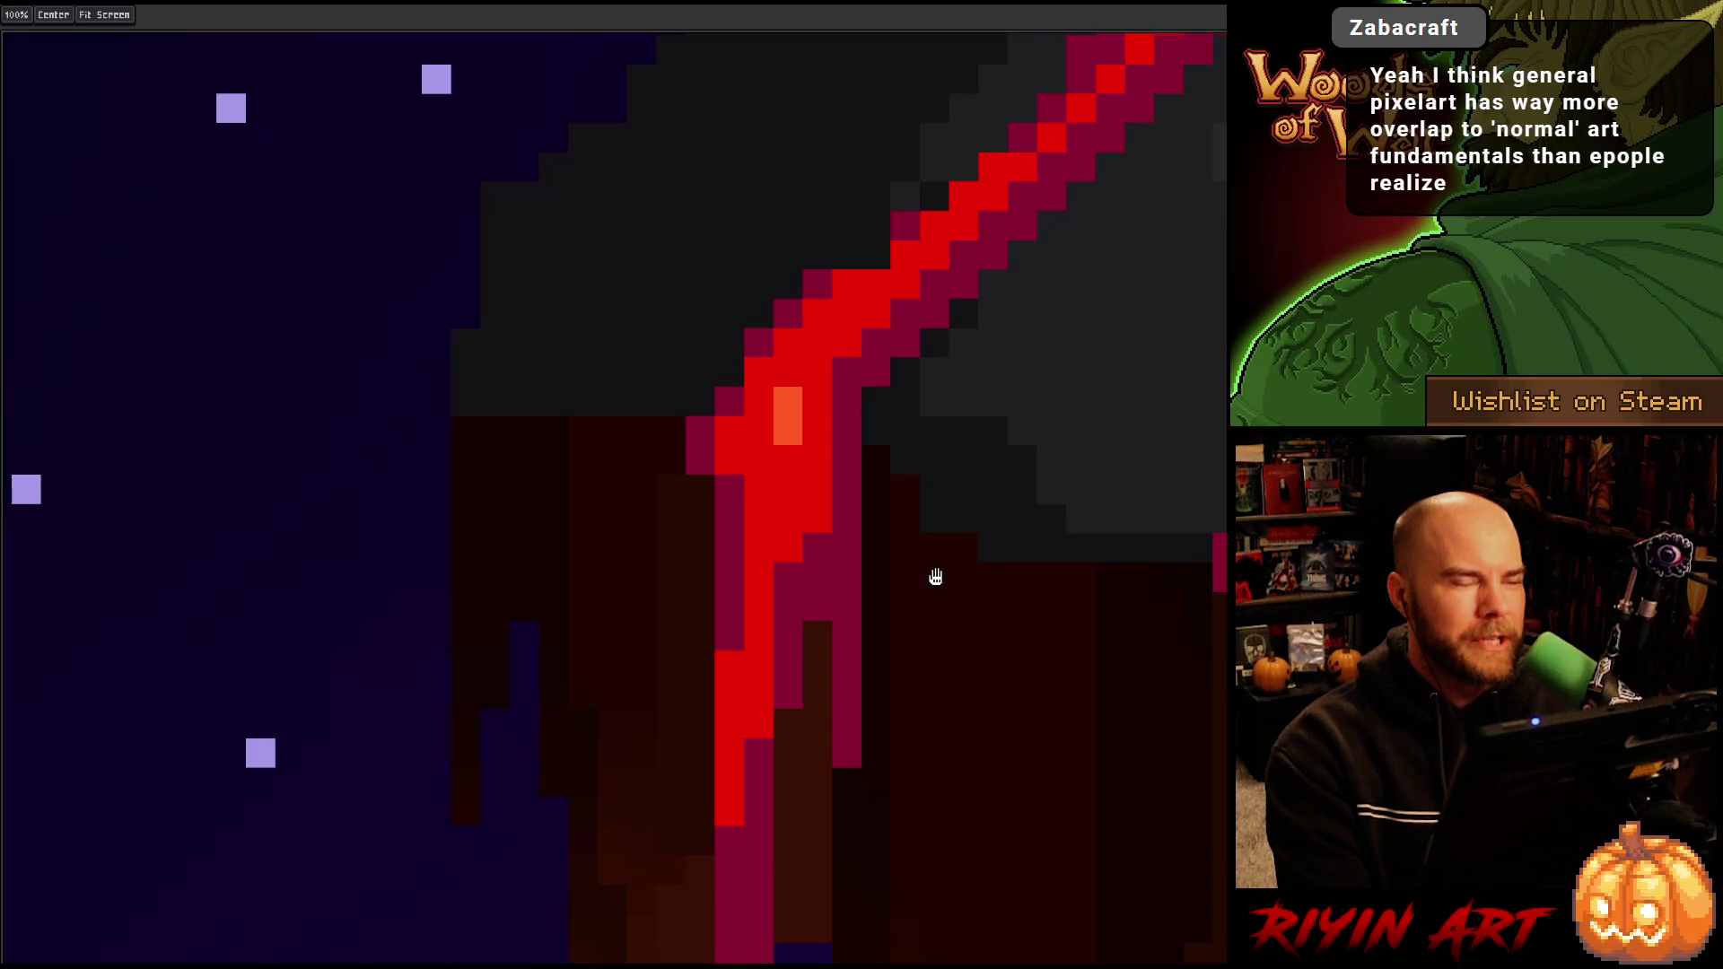
{"action": "scroll", "coordinate": [1111, 604], "scroll_direction": "down", "scroll_amount": 8}
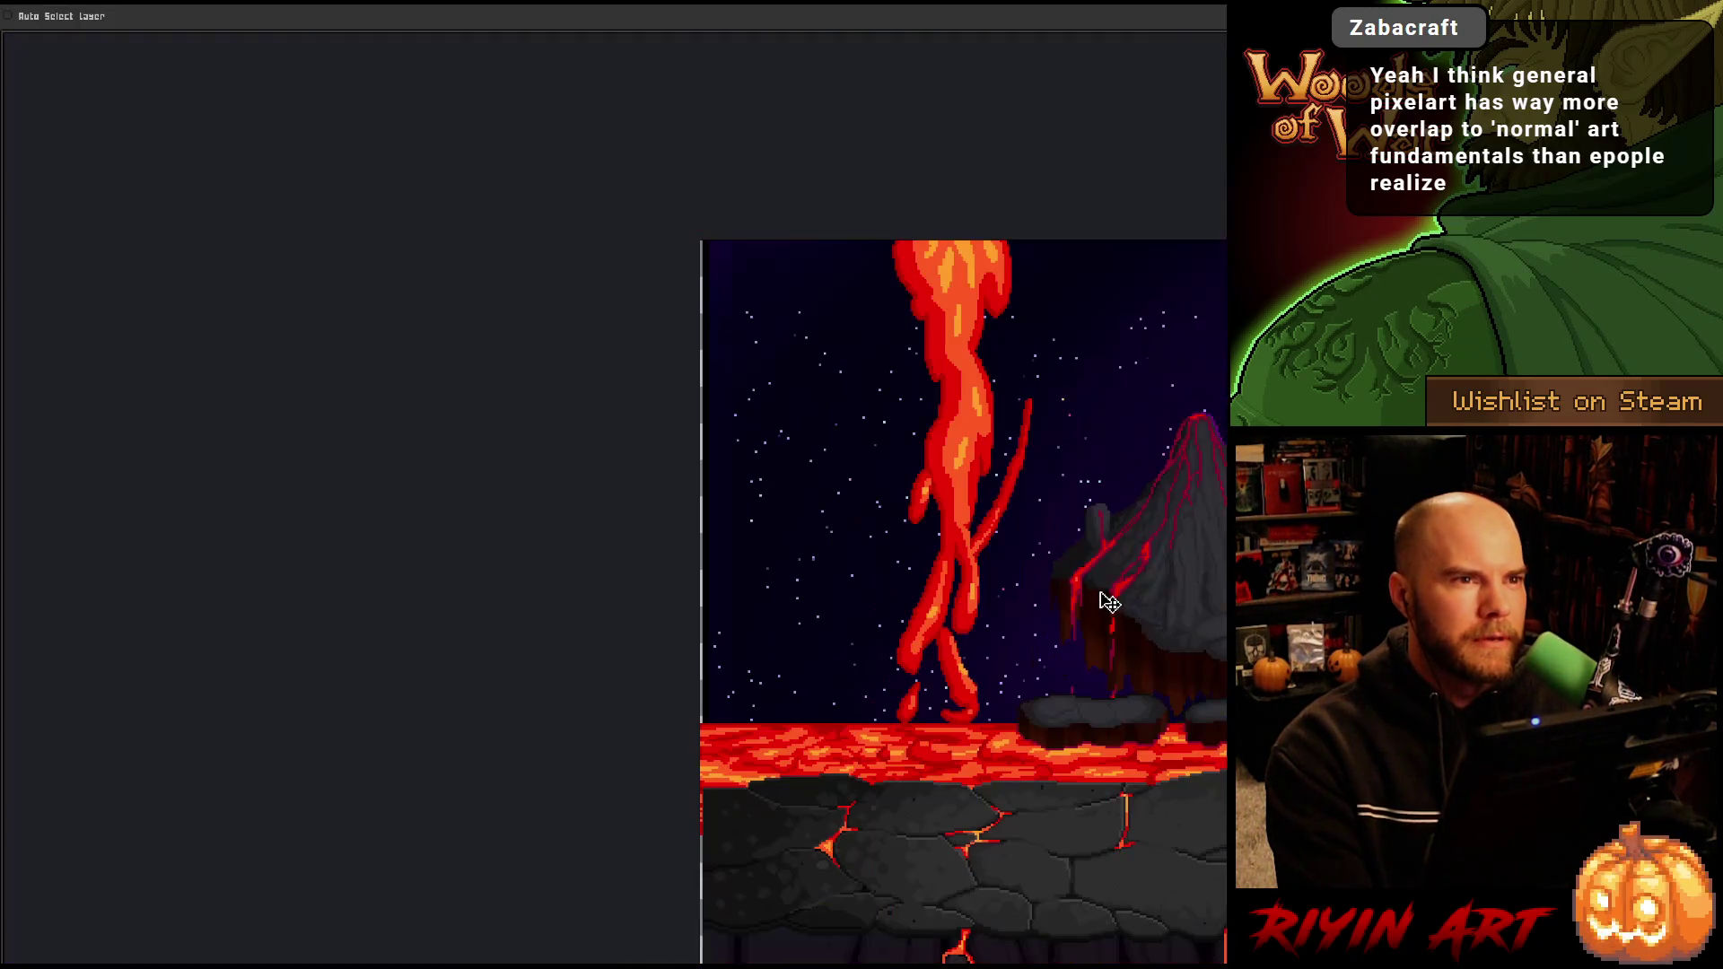
{"action": "scroll", "coordinate": [1125, 592], "scroll_direction": "down", "scroll_amount": 3}
{"action": "left_click_drag", "start_coordinate": [1113, 583], "coordinate": [703, 549]}
{"action": "scroll", "coordinate": [704, 549], "scroll_direction": "up", "scroll_amount": 2}
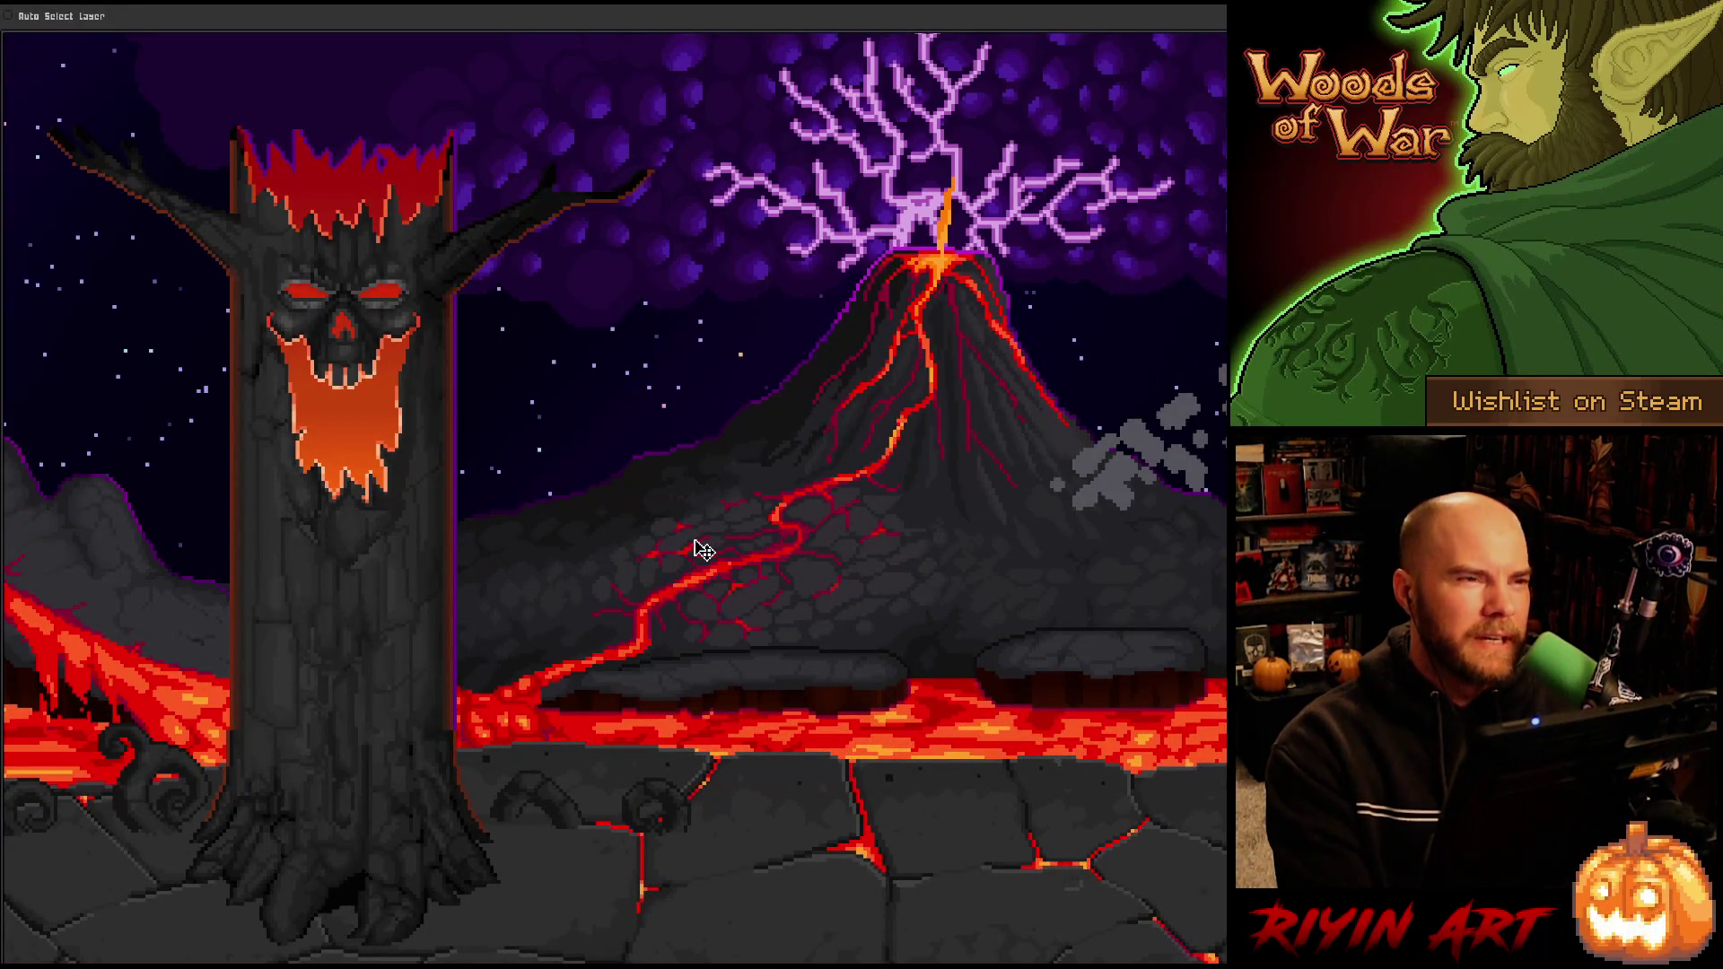
{"action": "scroll", "coordinate": [661, 527], "scroll_direction": "up", "scroll_amount": 2}
{"action": "scroll", "coordinate": [648, 396], "scroll_direction": "up", "scroll_amount": 5}
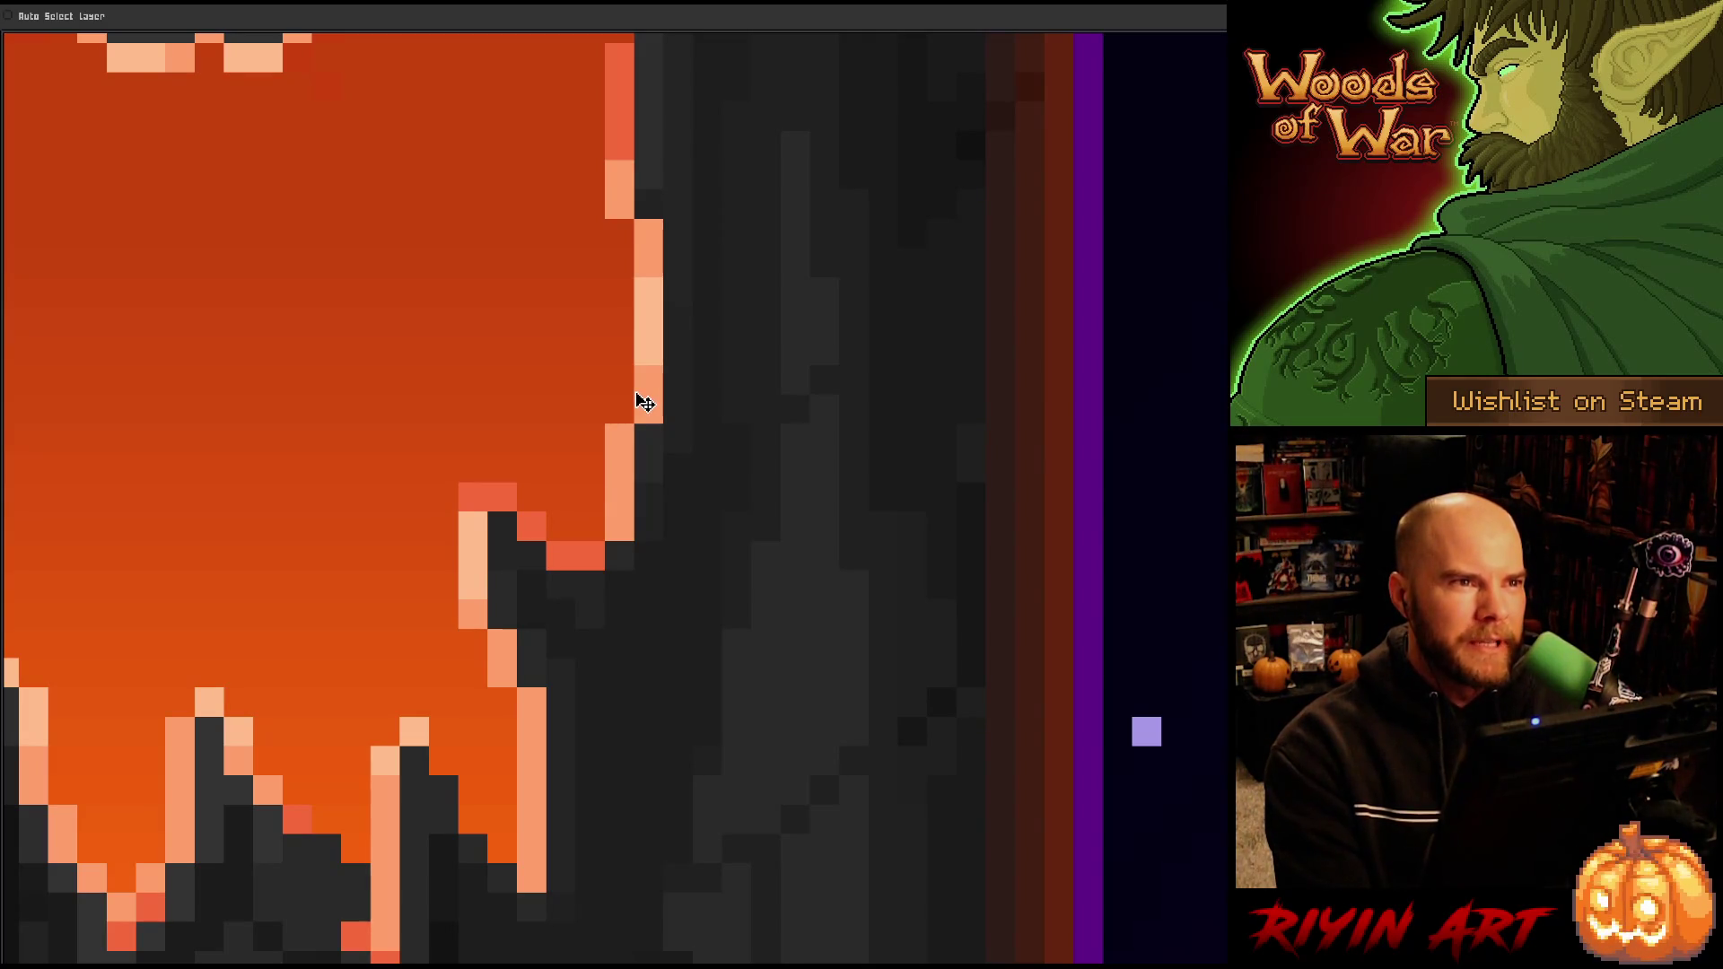
{"action": "scroll", "coordinate": [651, 465], "scroll_direction": "down", "scroll_amount": 6}
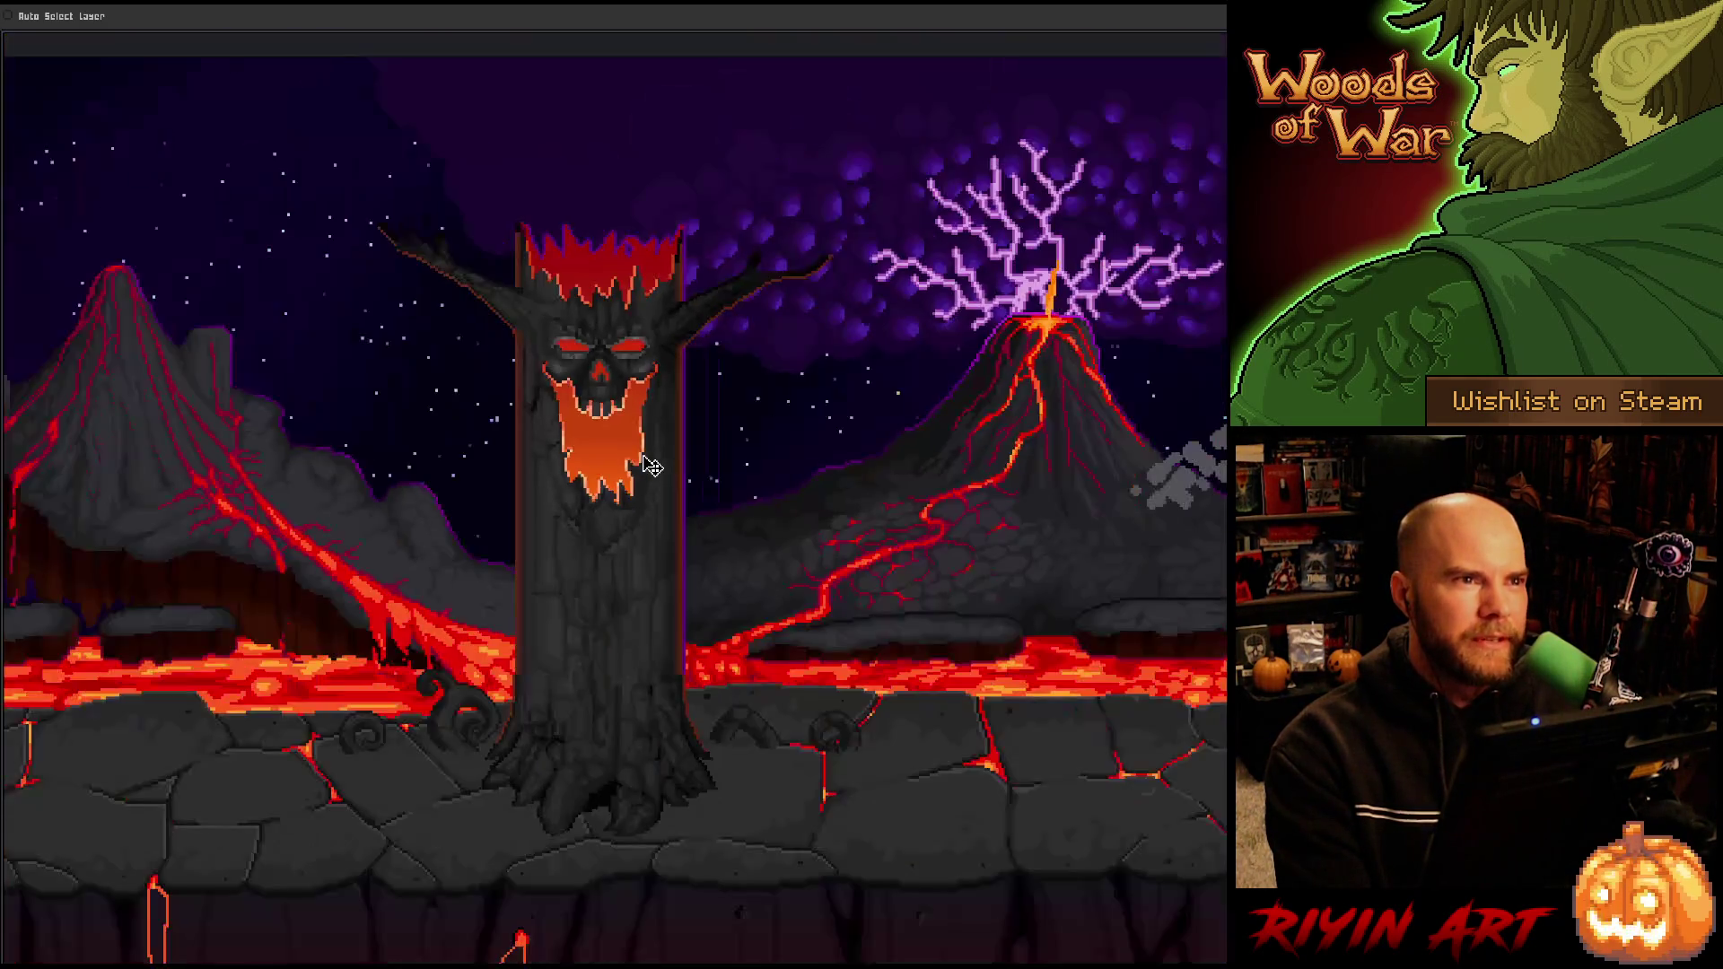
{"action": "scroll", "coordinate": [652, 469], "scroll_direction": "up", "scroll_amount": 1}
{"action": "scroll", "coordinate": [644, 466], "scroll_direction": "down", "scroll_amount": 2}
{"action": "scroll", "coordinate": [633, 484], "scroll_direction": "up", "scroll_amount": 2}
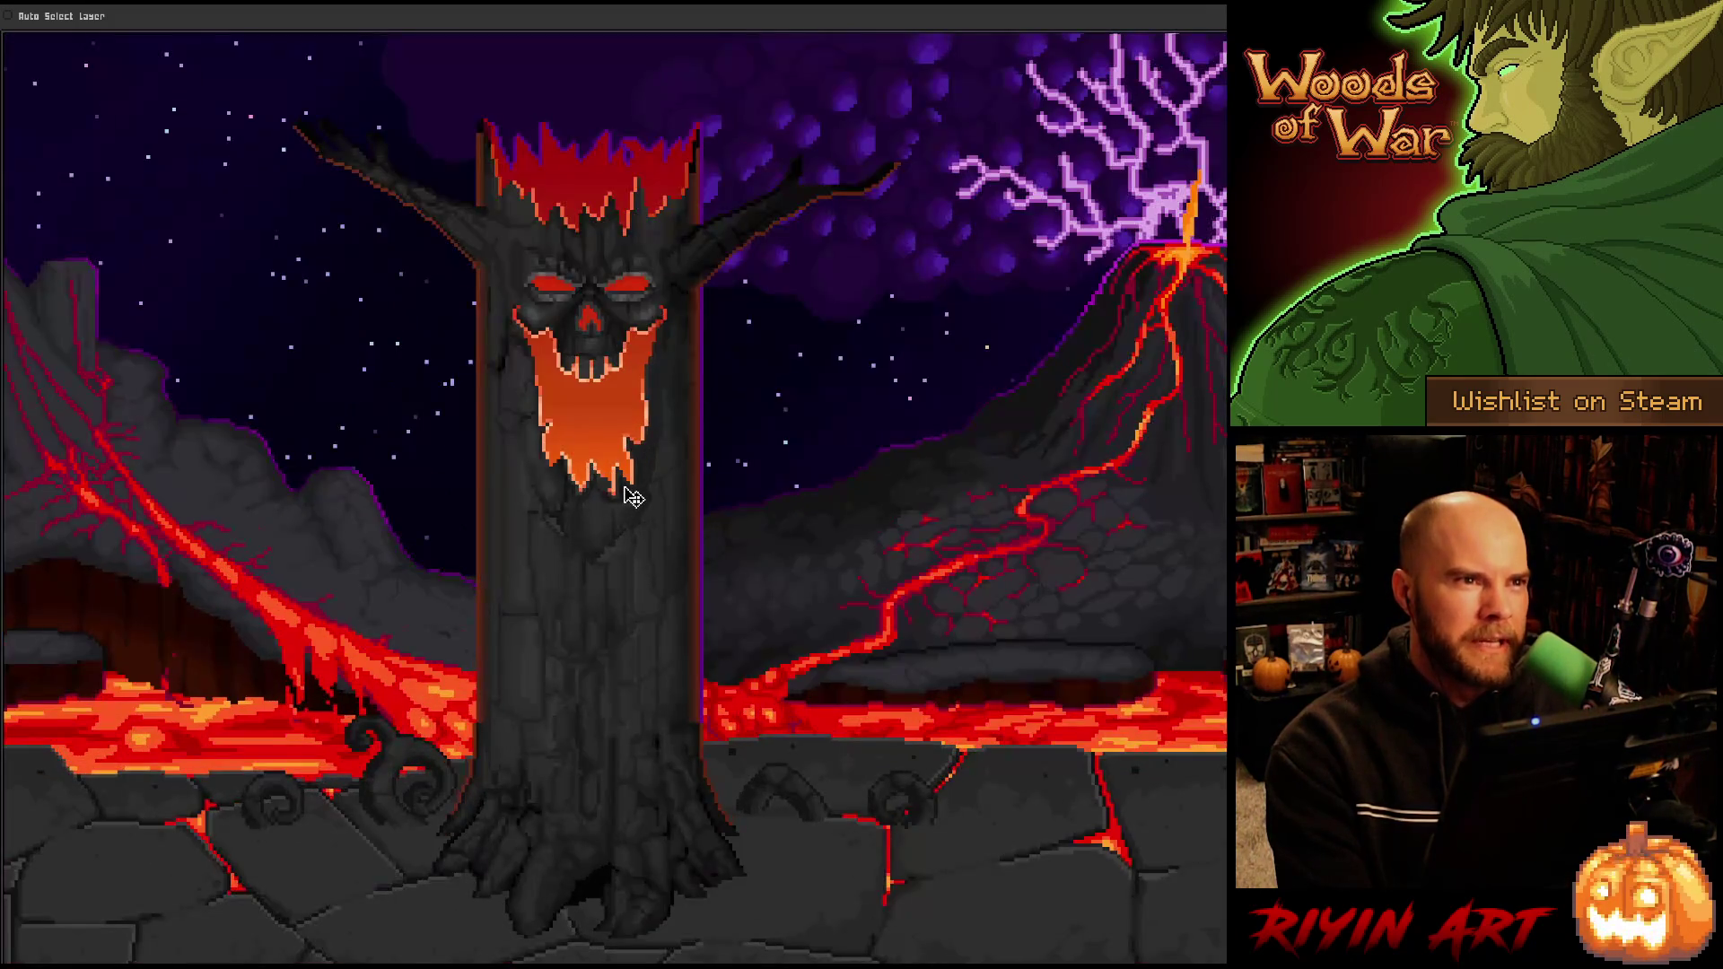
{"action": "scroll", "coordinate": [634, 496], "scroll_direction": "down", "scroll_amount": 1}
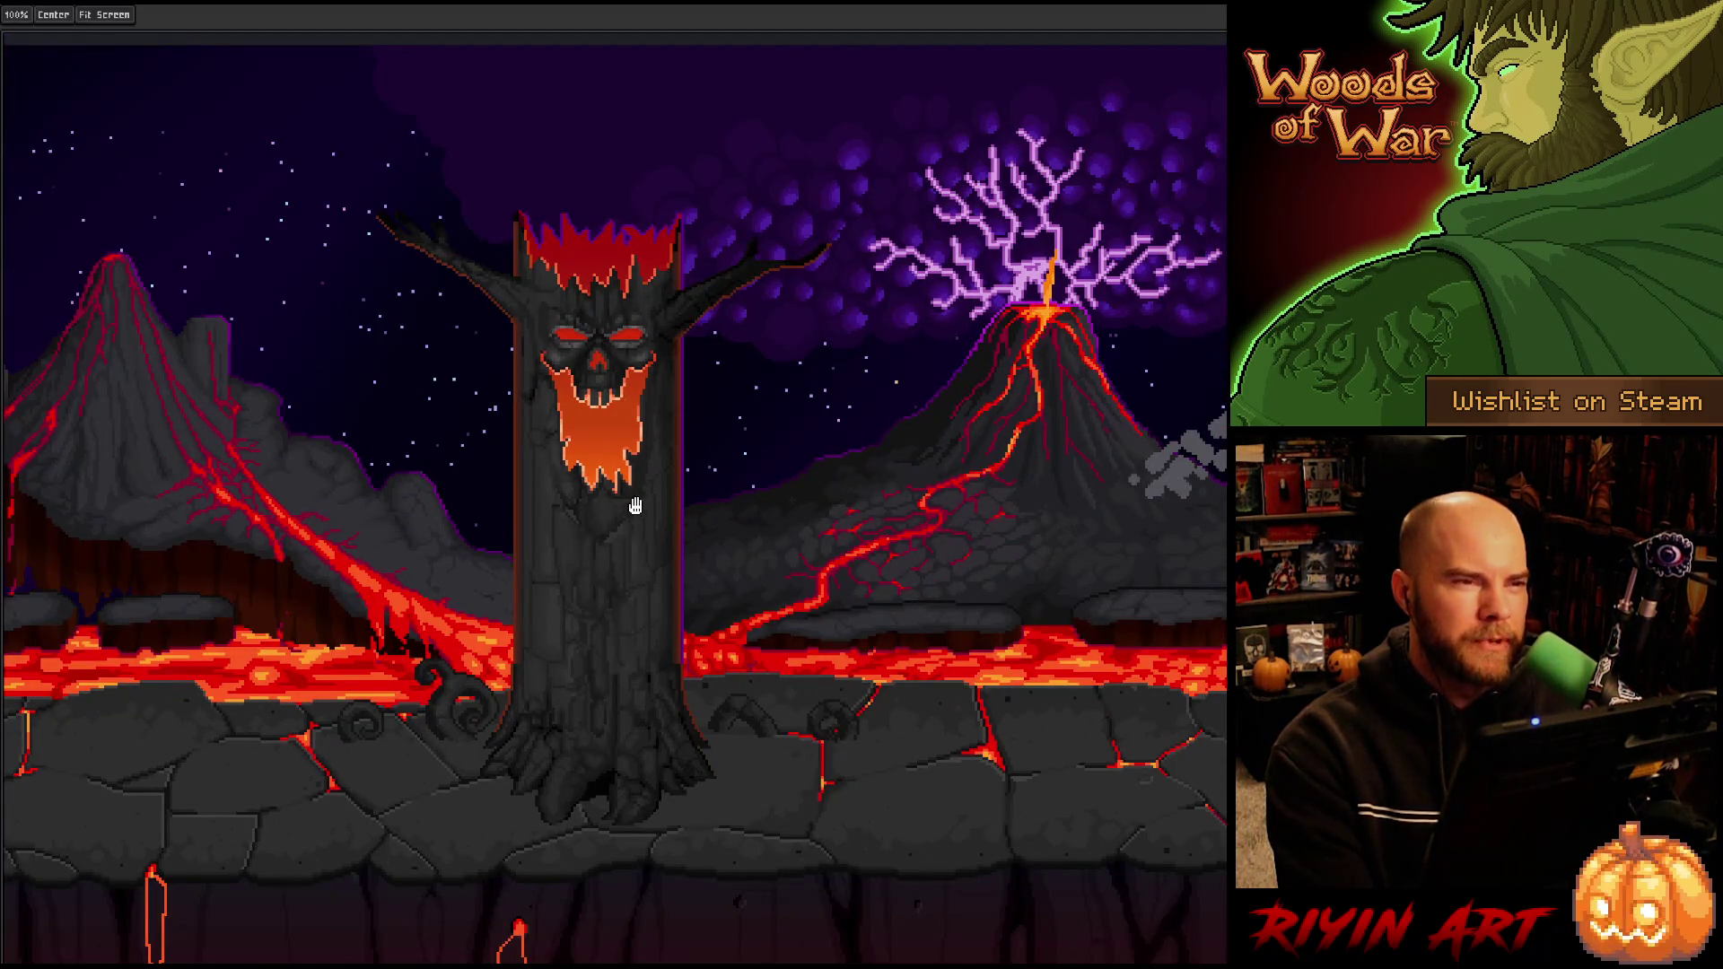
{"action": "scroll", "coordinate": [634, 506], "scroll_direction": "right", "scroll_amount": 5}
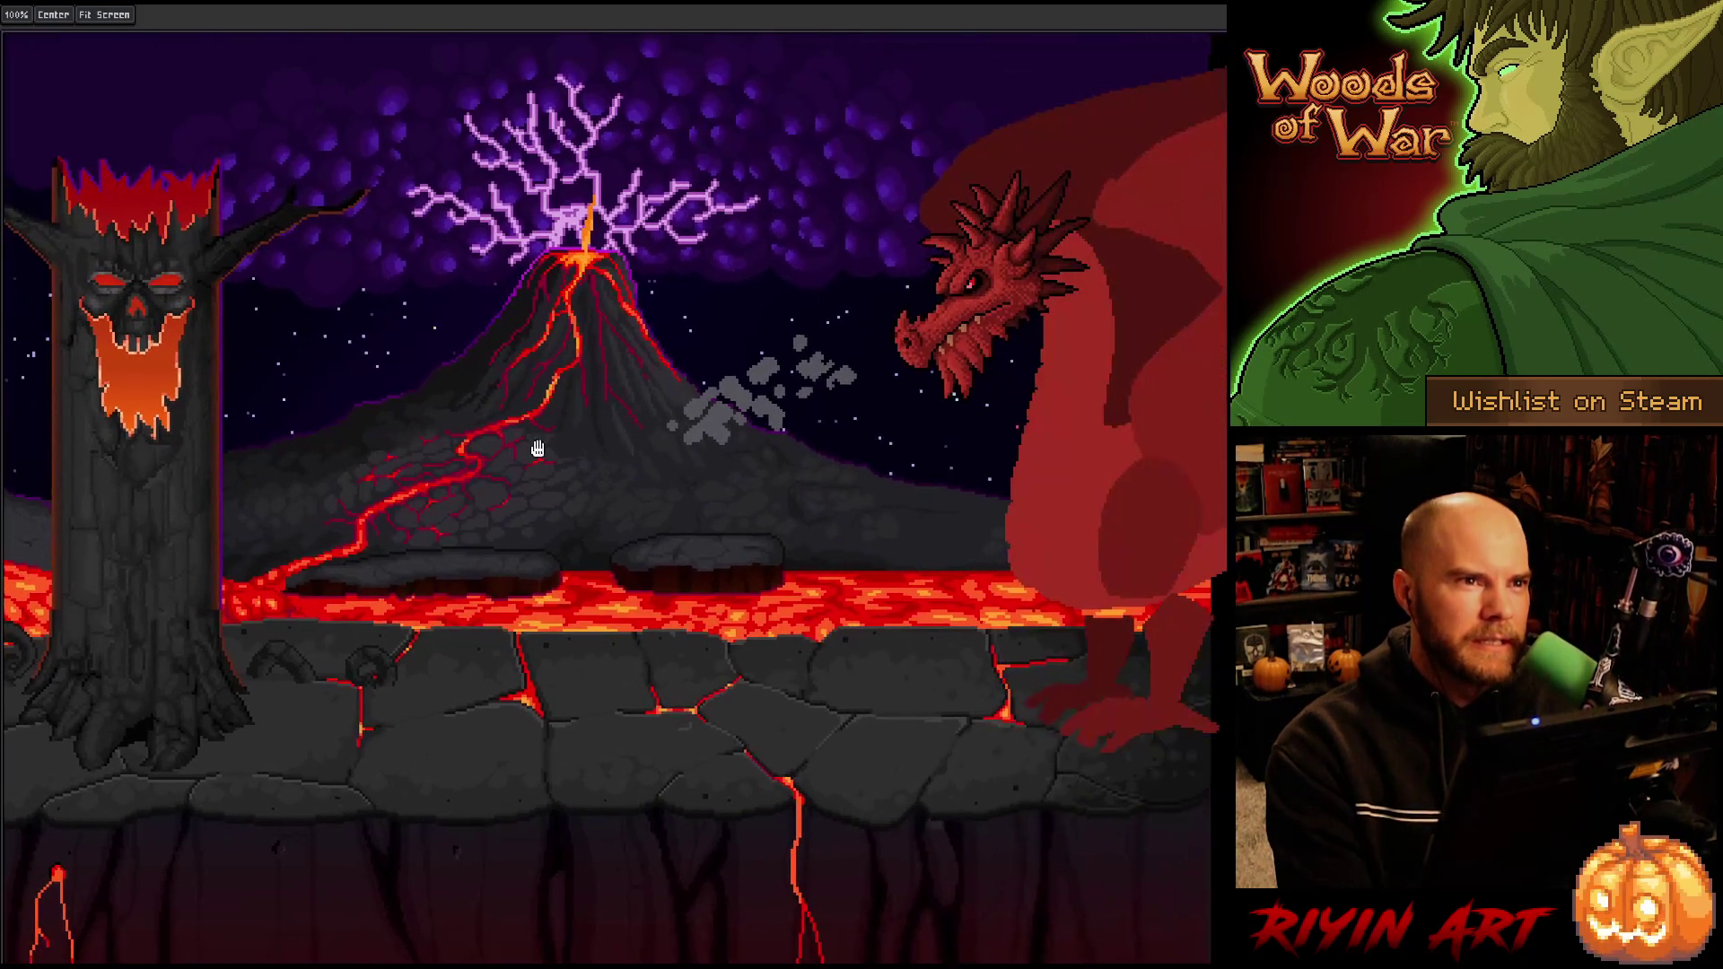
{"action": "left_click_drag", "start_coordinate": [504, 431], "coordinate": [601, 435]}
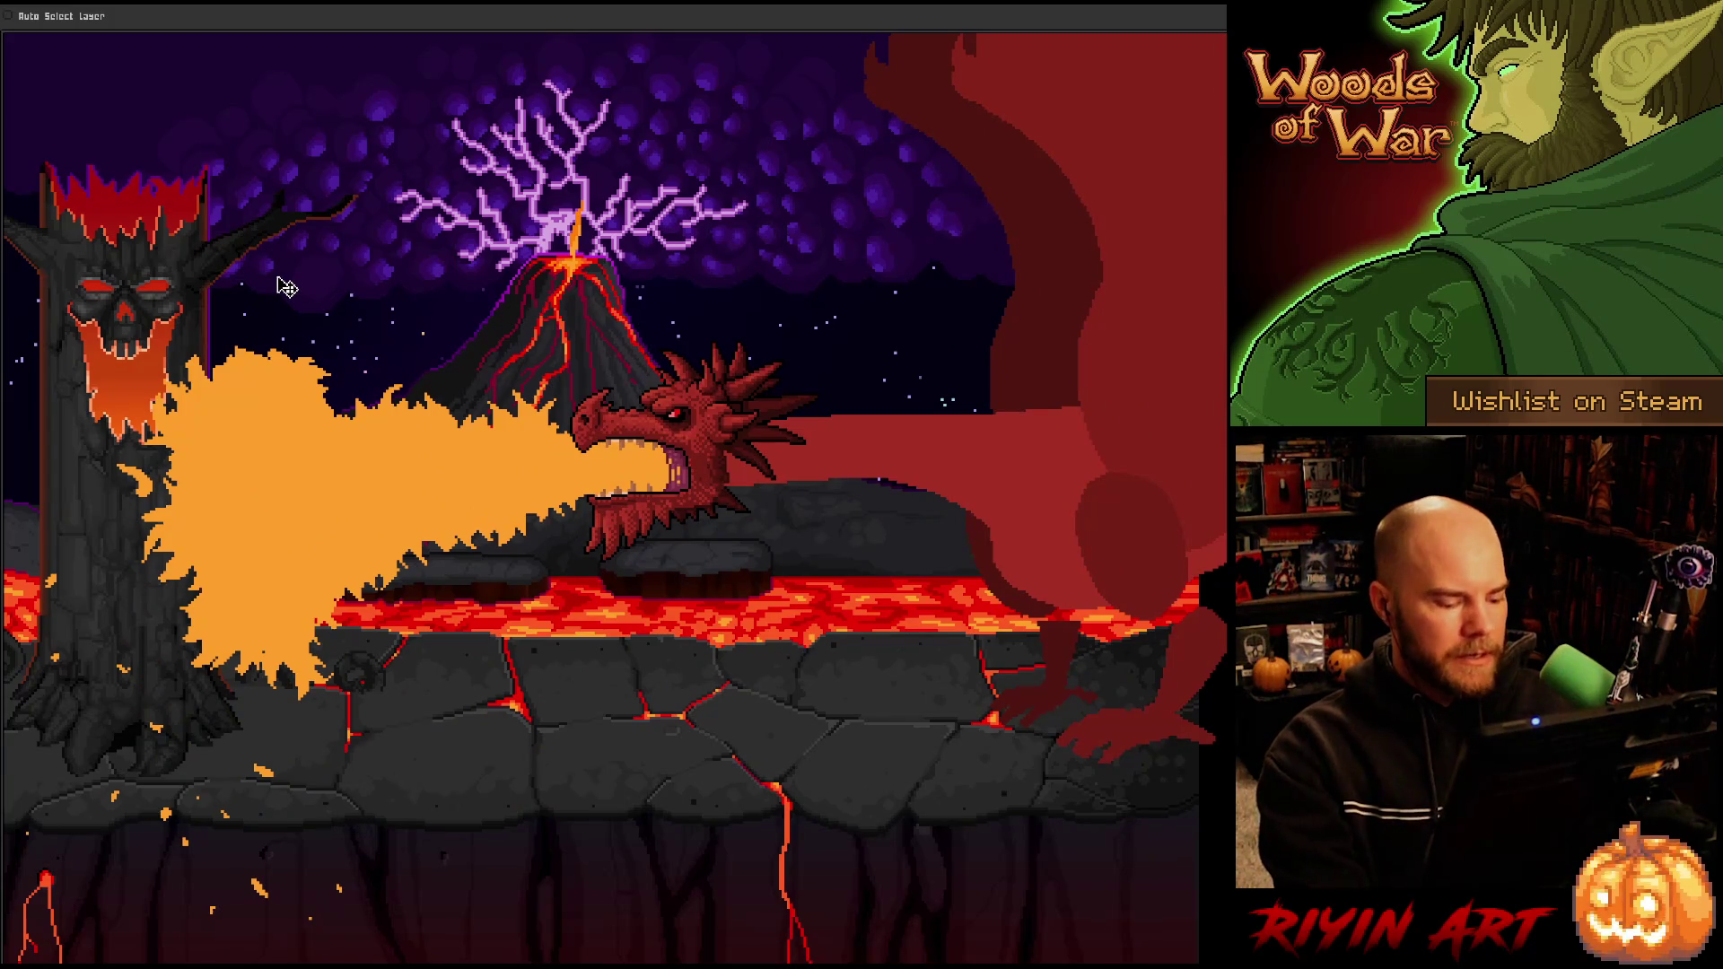
Restore the full editor interface and open wolf_v7.aseprite from the TreeRevenge folder.
{"action": "key", "text": "ctrl+f"}
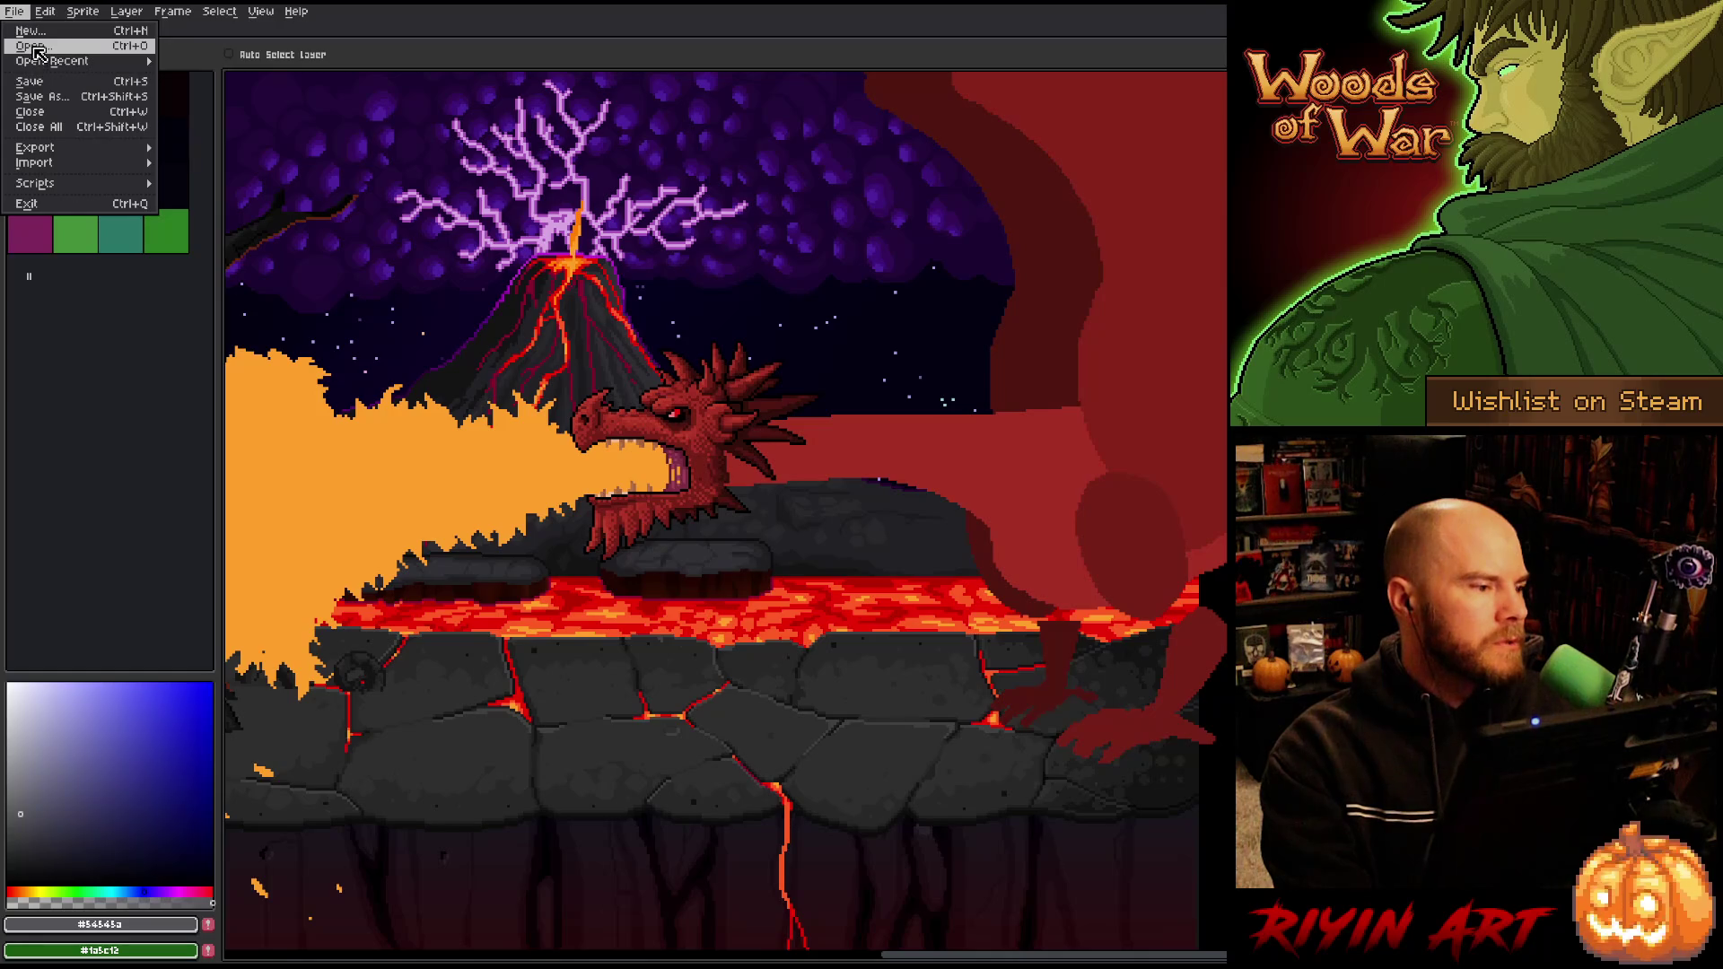
{"action": "left_click", "coordinate": [38, 48]}
{"action": "scroll", "coordinate": [579, 387], "scroll_direction": "down", "scroll_amount": 5}
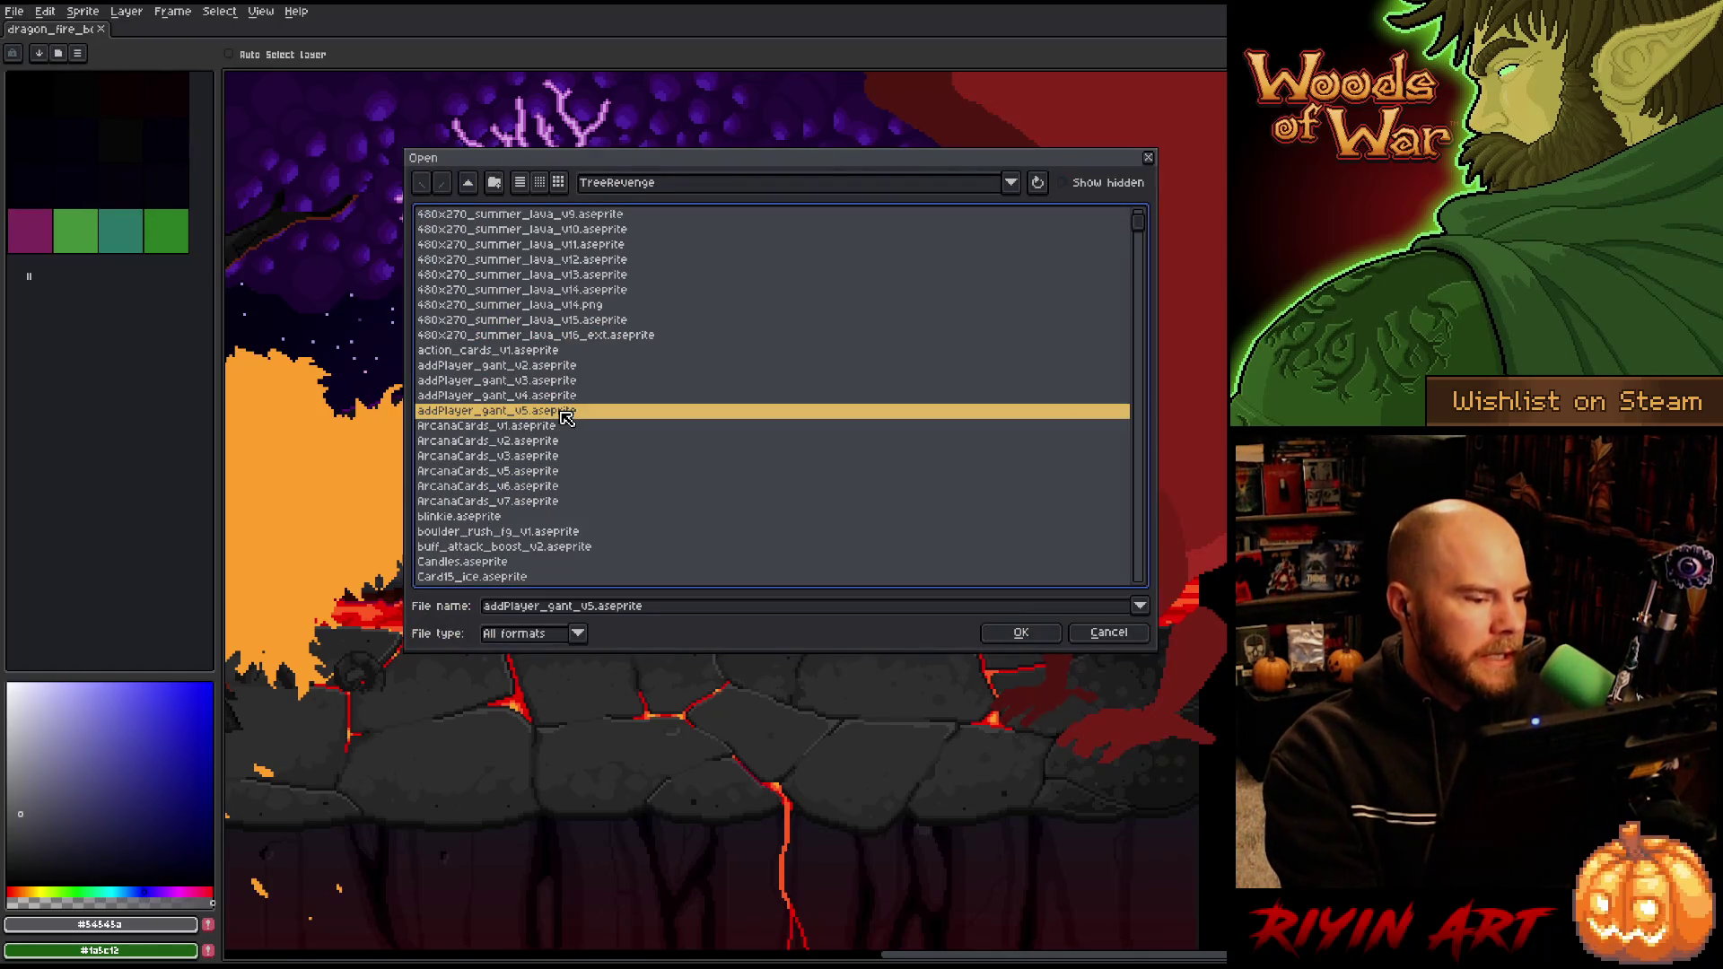
{"action": "key", "text": "End"}
{"action": "scroll", "coordinate": [580, 408], "scroll_direction": "down", "scroll_amount": 8}
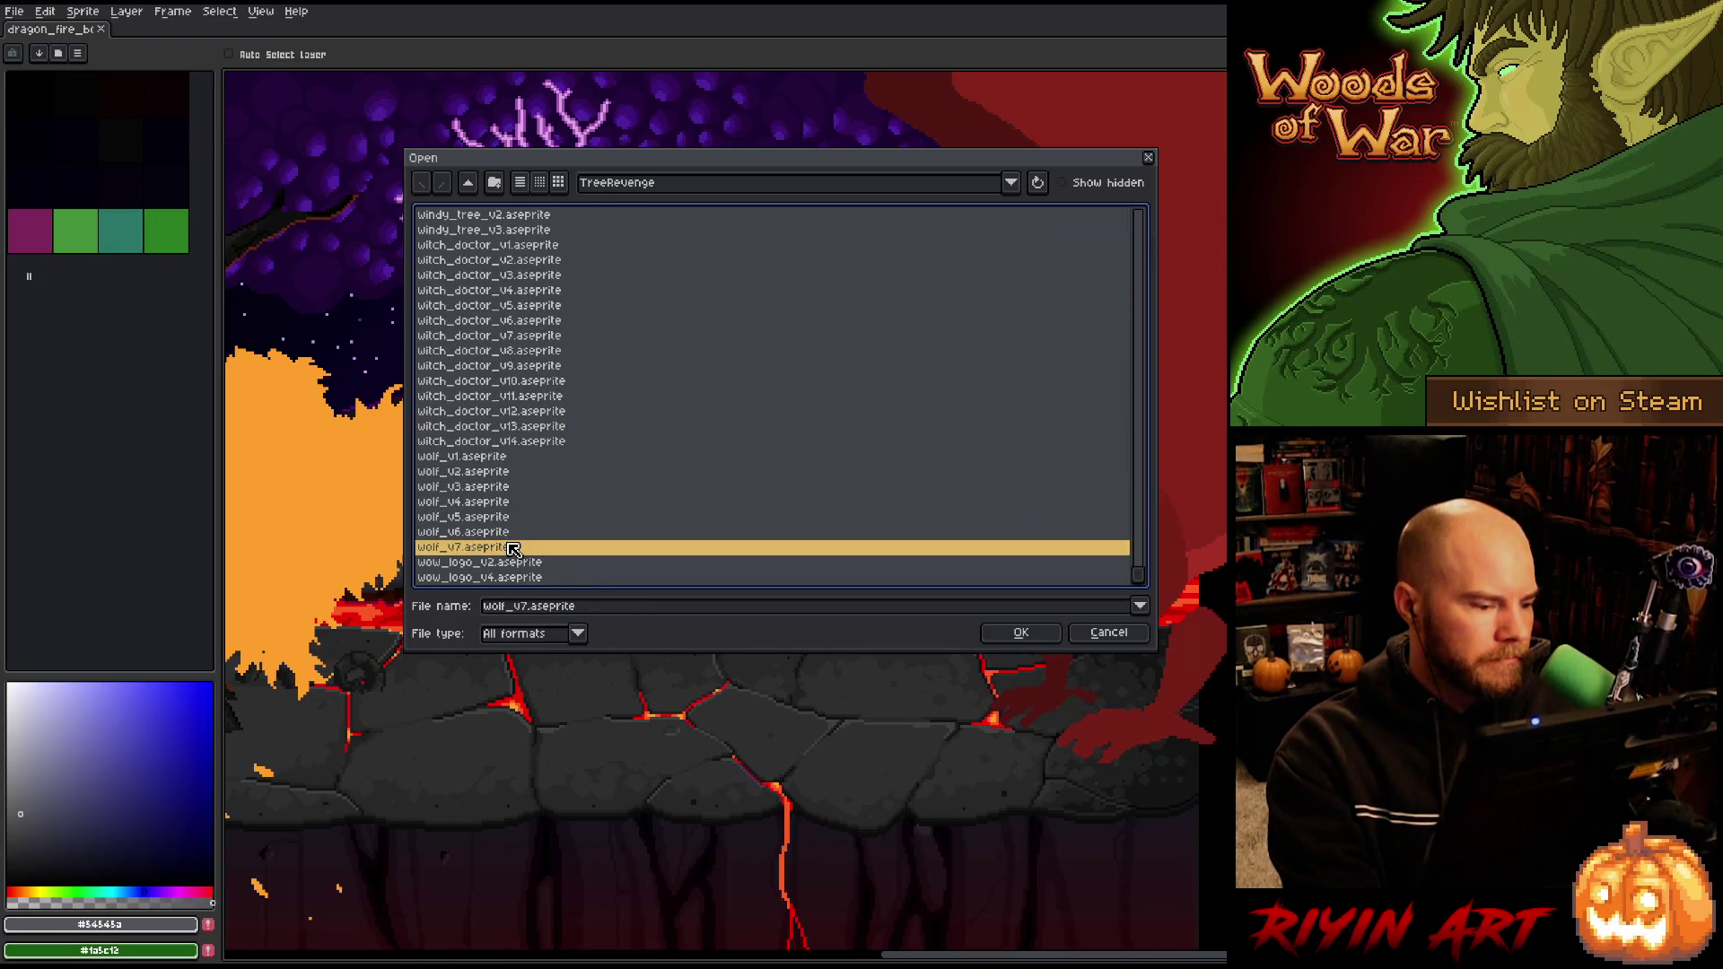
{"action": "double_click", "coordinate": [514, 548]}
Show the wolf's animation timeline, jump to frame 2, and pan around the canvas.
{"action": "scroll", "coordinate": [865, 520], "scroll_direction": "up", "scroll_amount": 8}
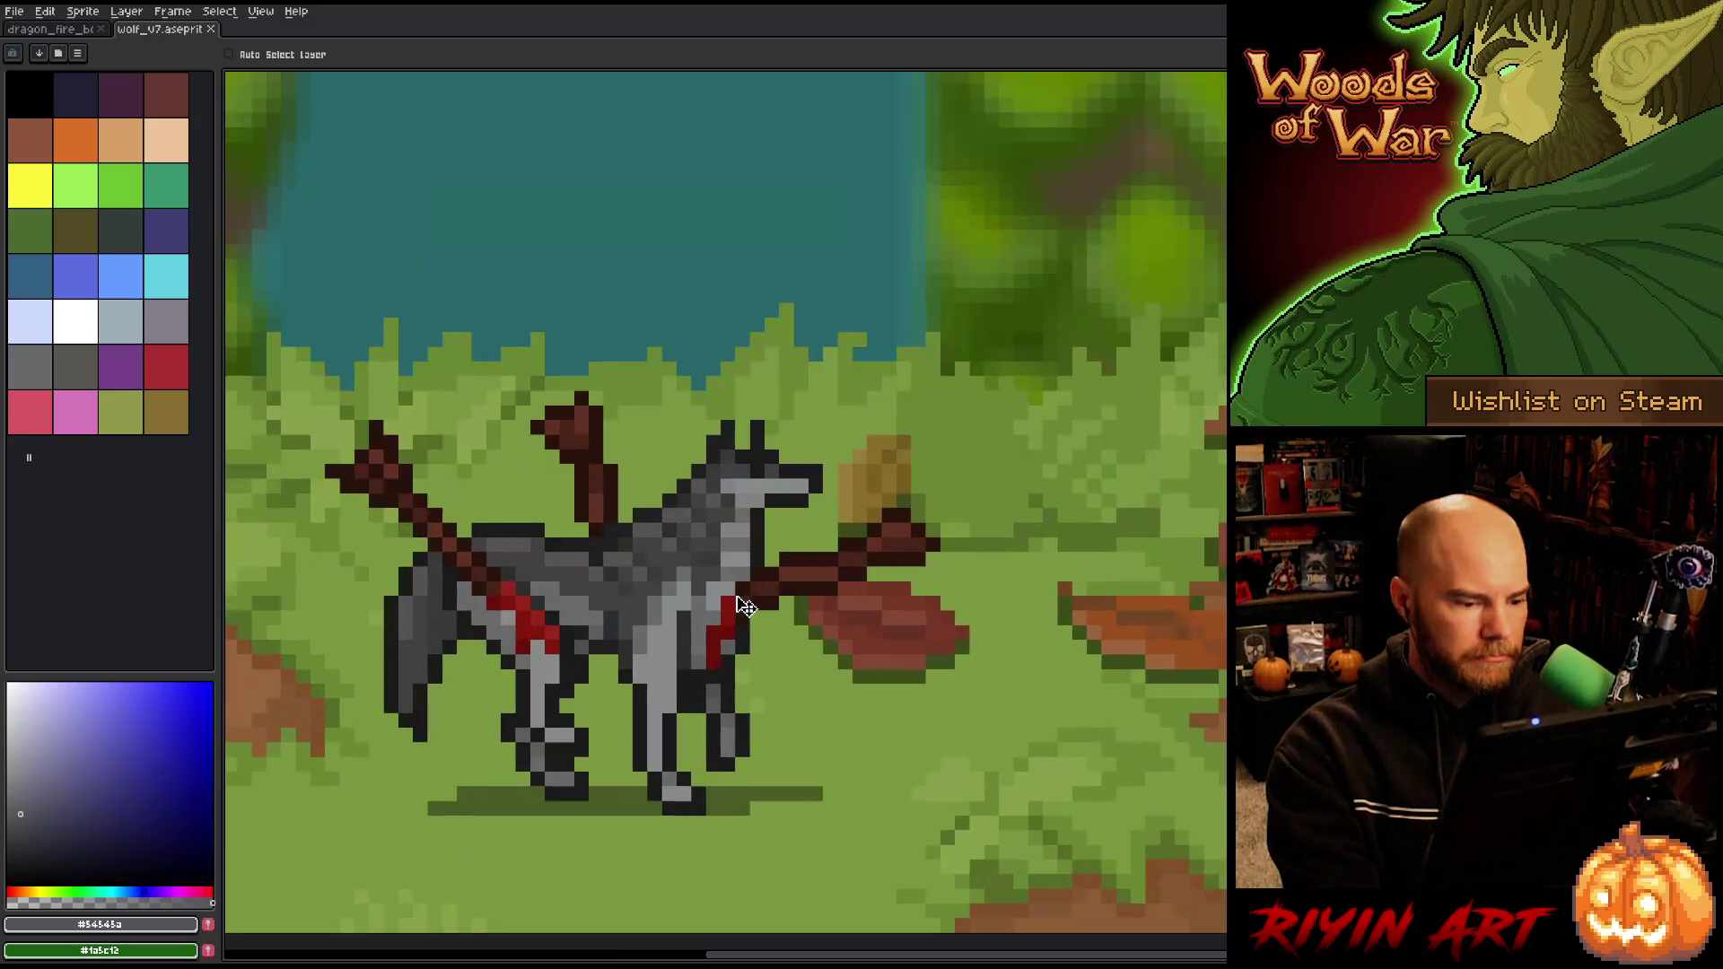
{"action": "key", "text": "Tab"}
{"action": "scroll", "coordinate": [640, 718], "scroll_direction": "down", "scroll_amount": 3}
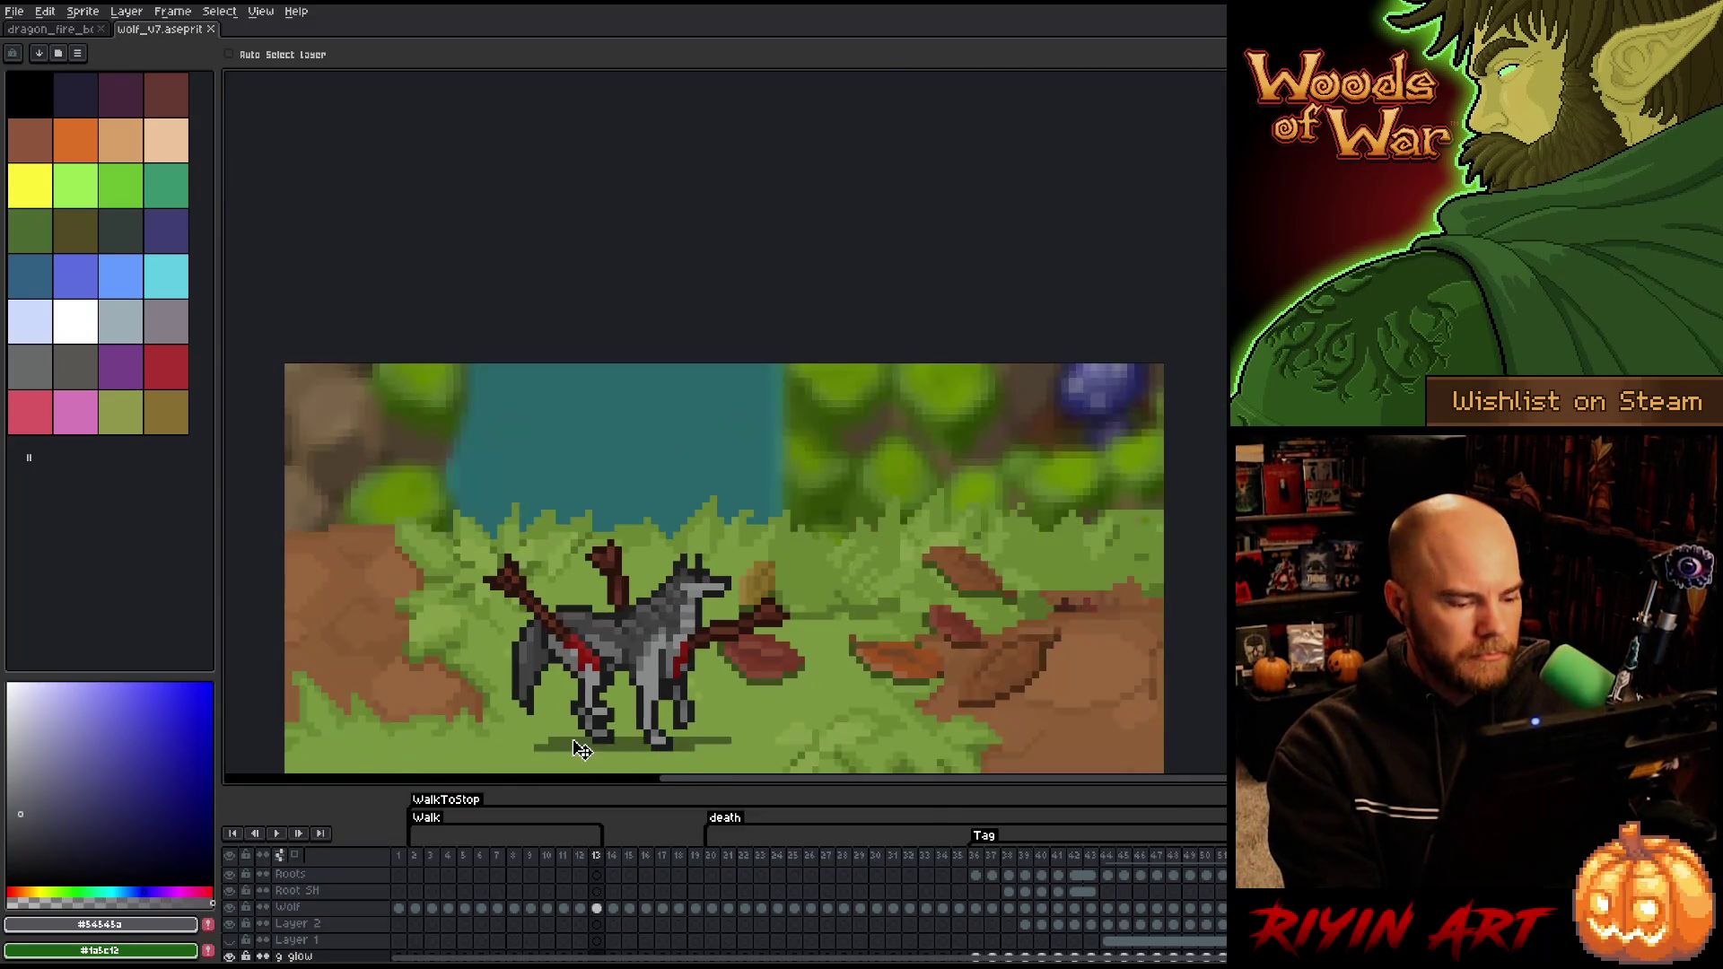
{"action": "left_click", "coordinate": [416, 856]}
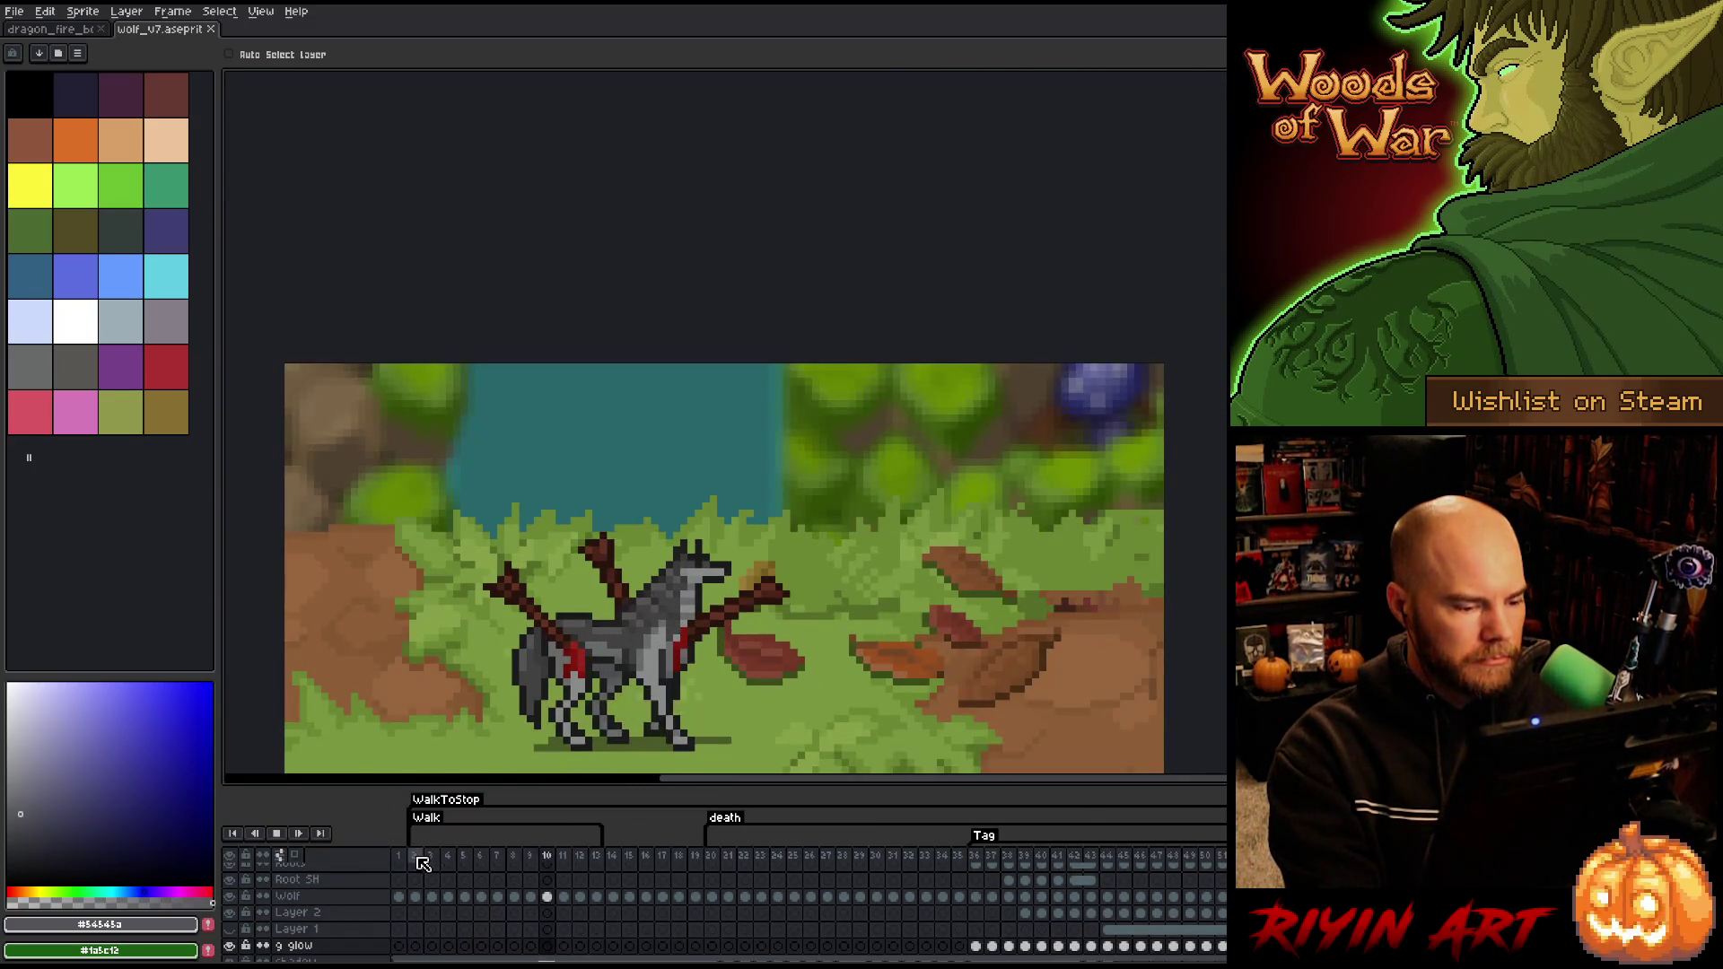
{"action": "scroll", "coordinate": [489, 667], "scroll_direction": "up", "scroll_amount": 4}
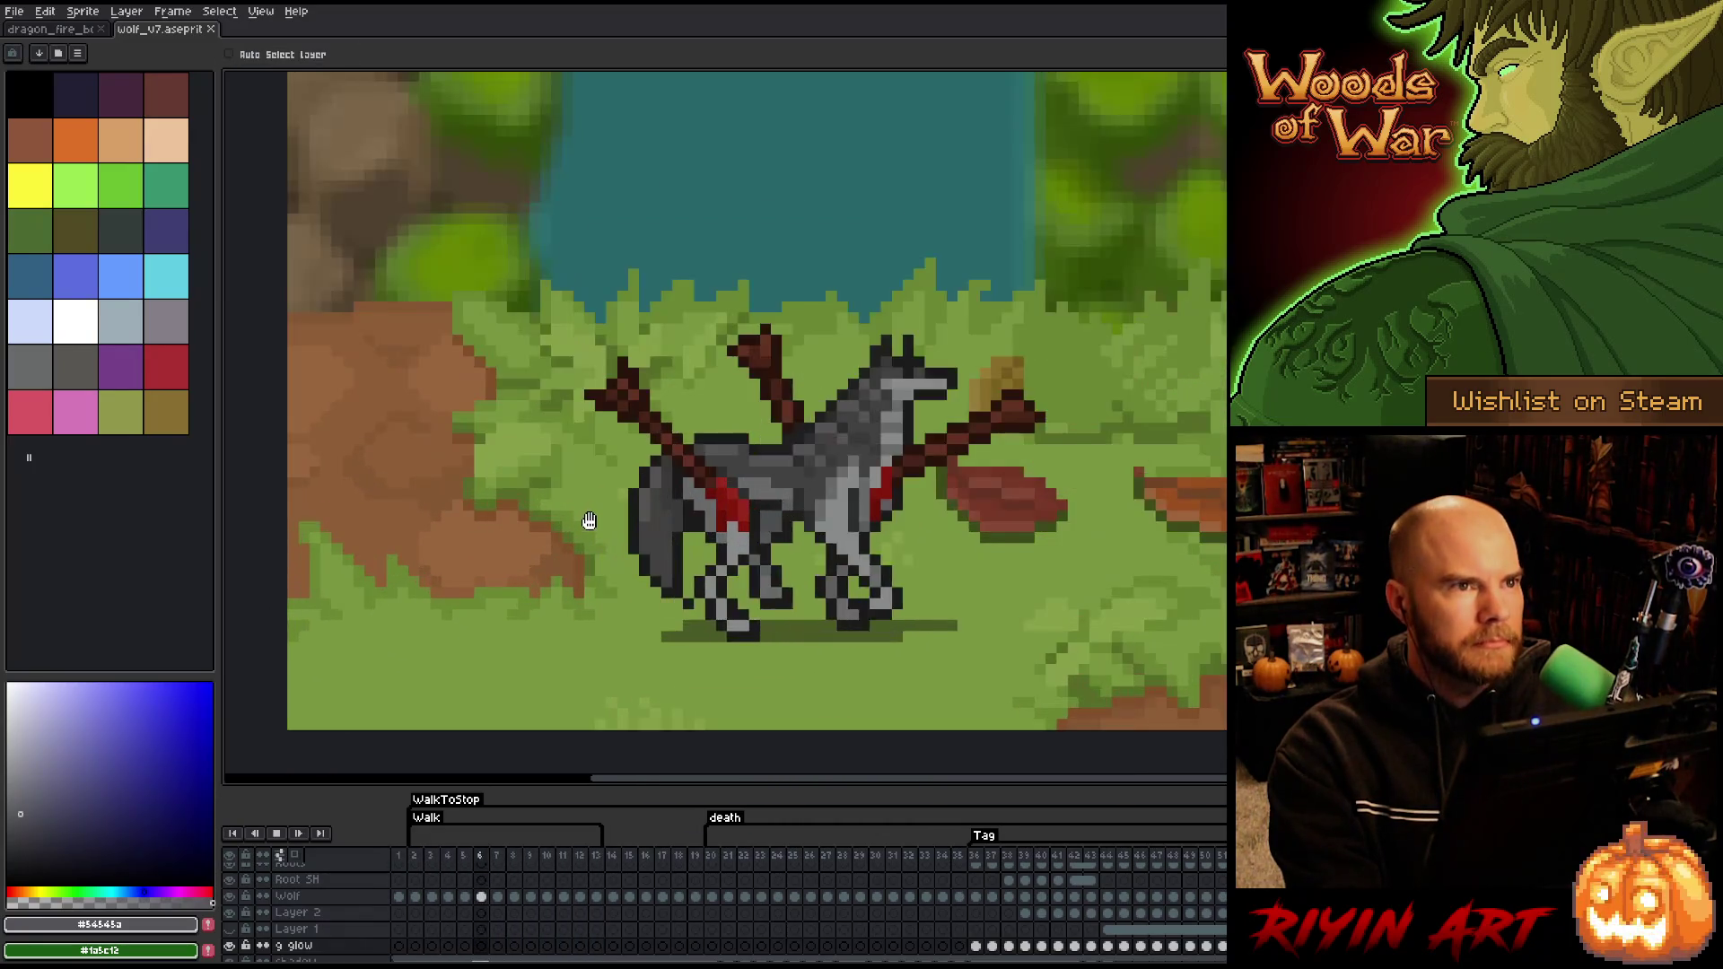
{"action": "left_click_drag", "start_coordinate": [651, 549], "coordinate": [593, 544]}
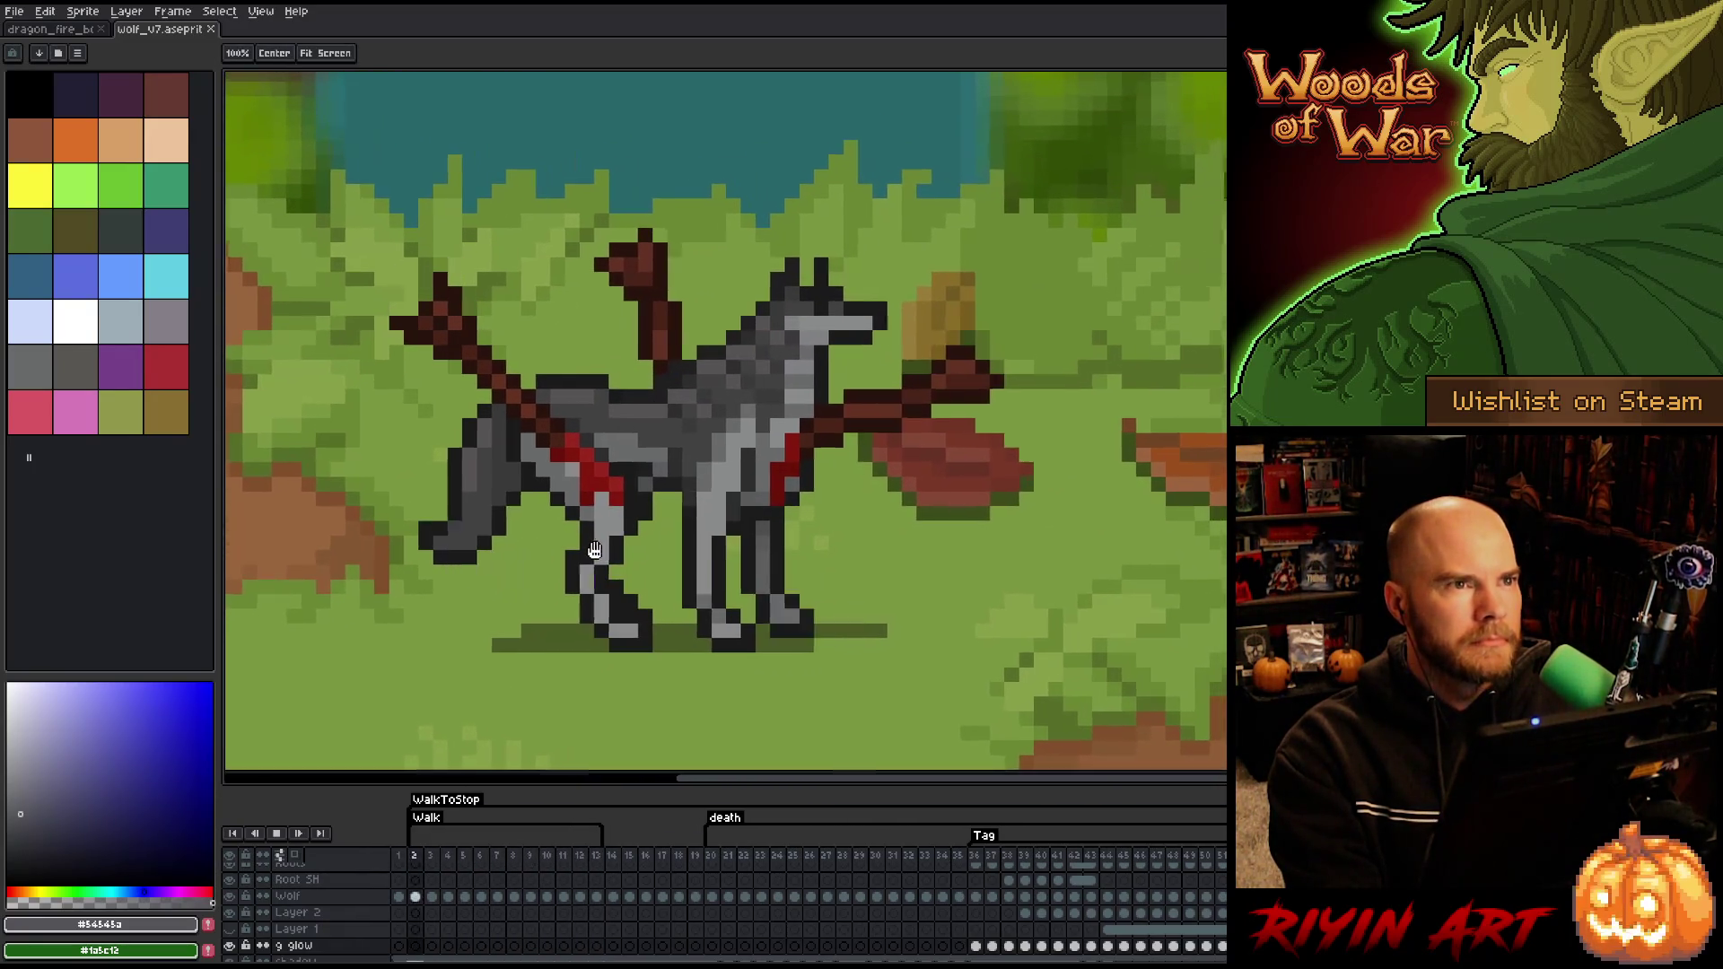
{"action": "key", "text": "v"}
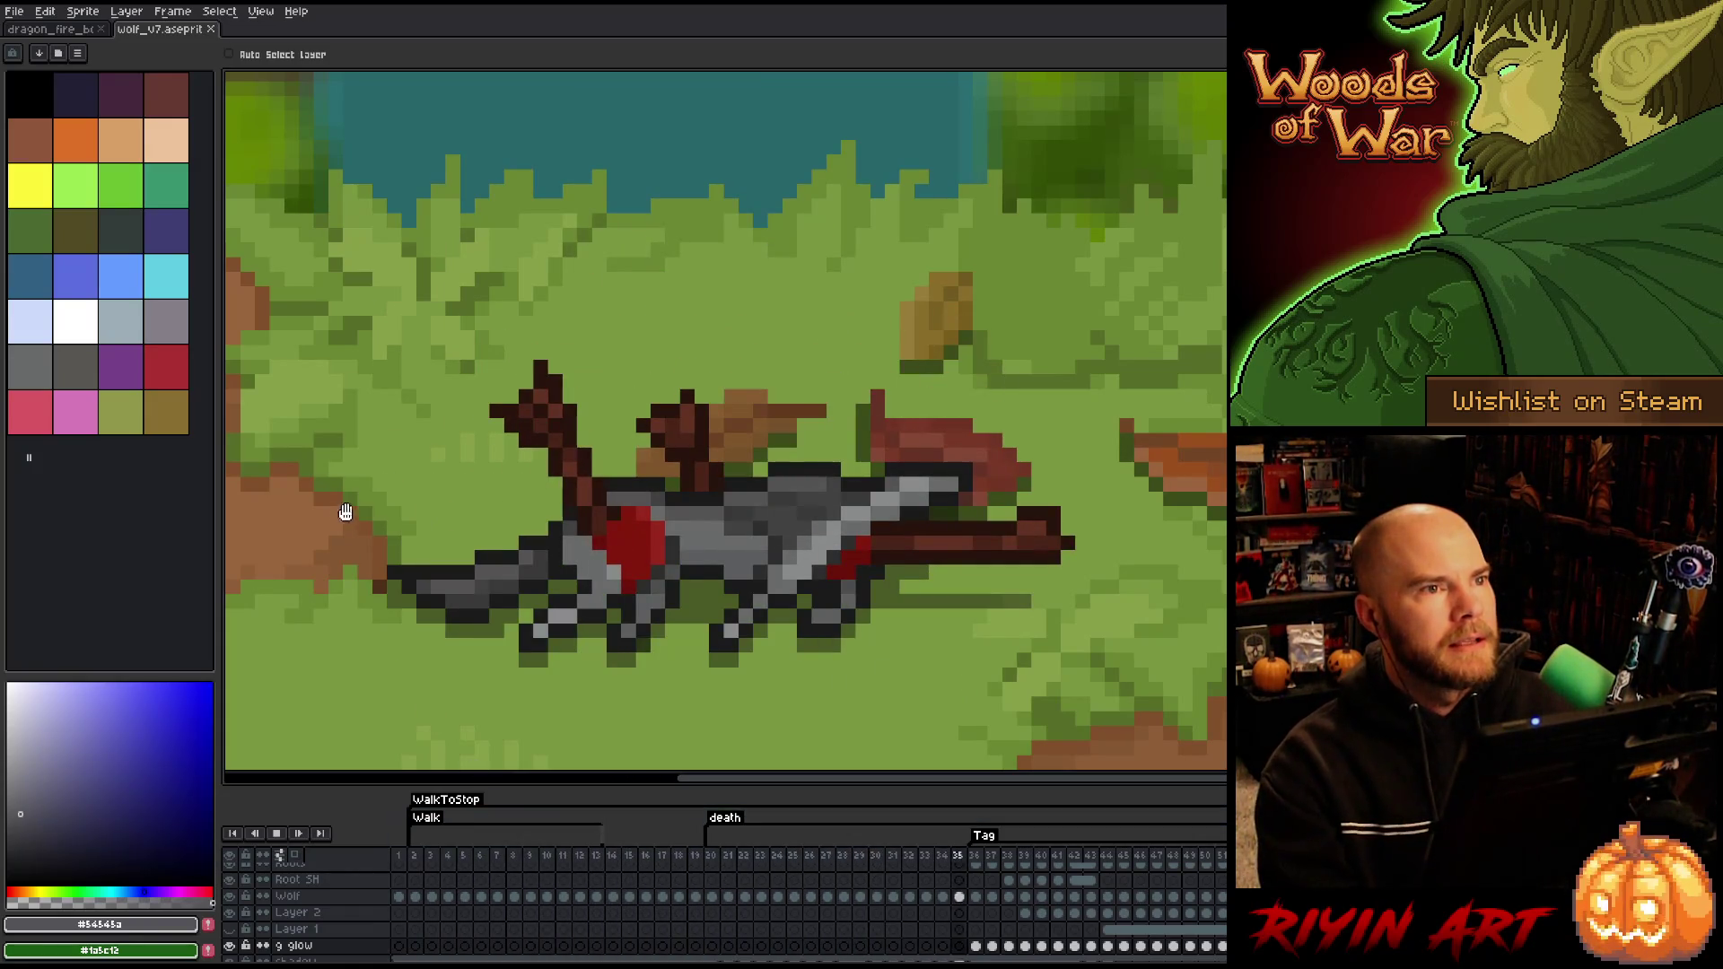
{"action": "scroll", "coordinate": [415, 513], "scroll_direction": "down", "scroll_amount": 1}
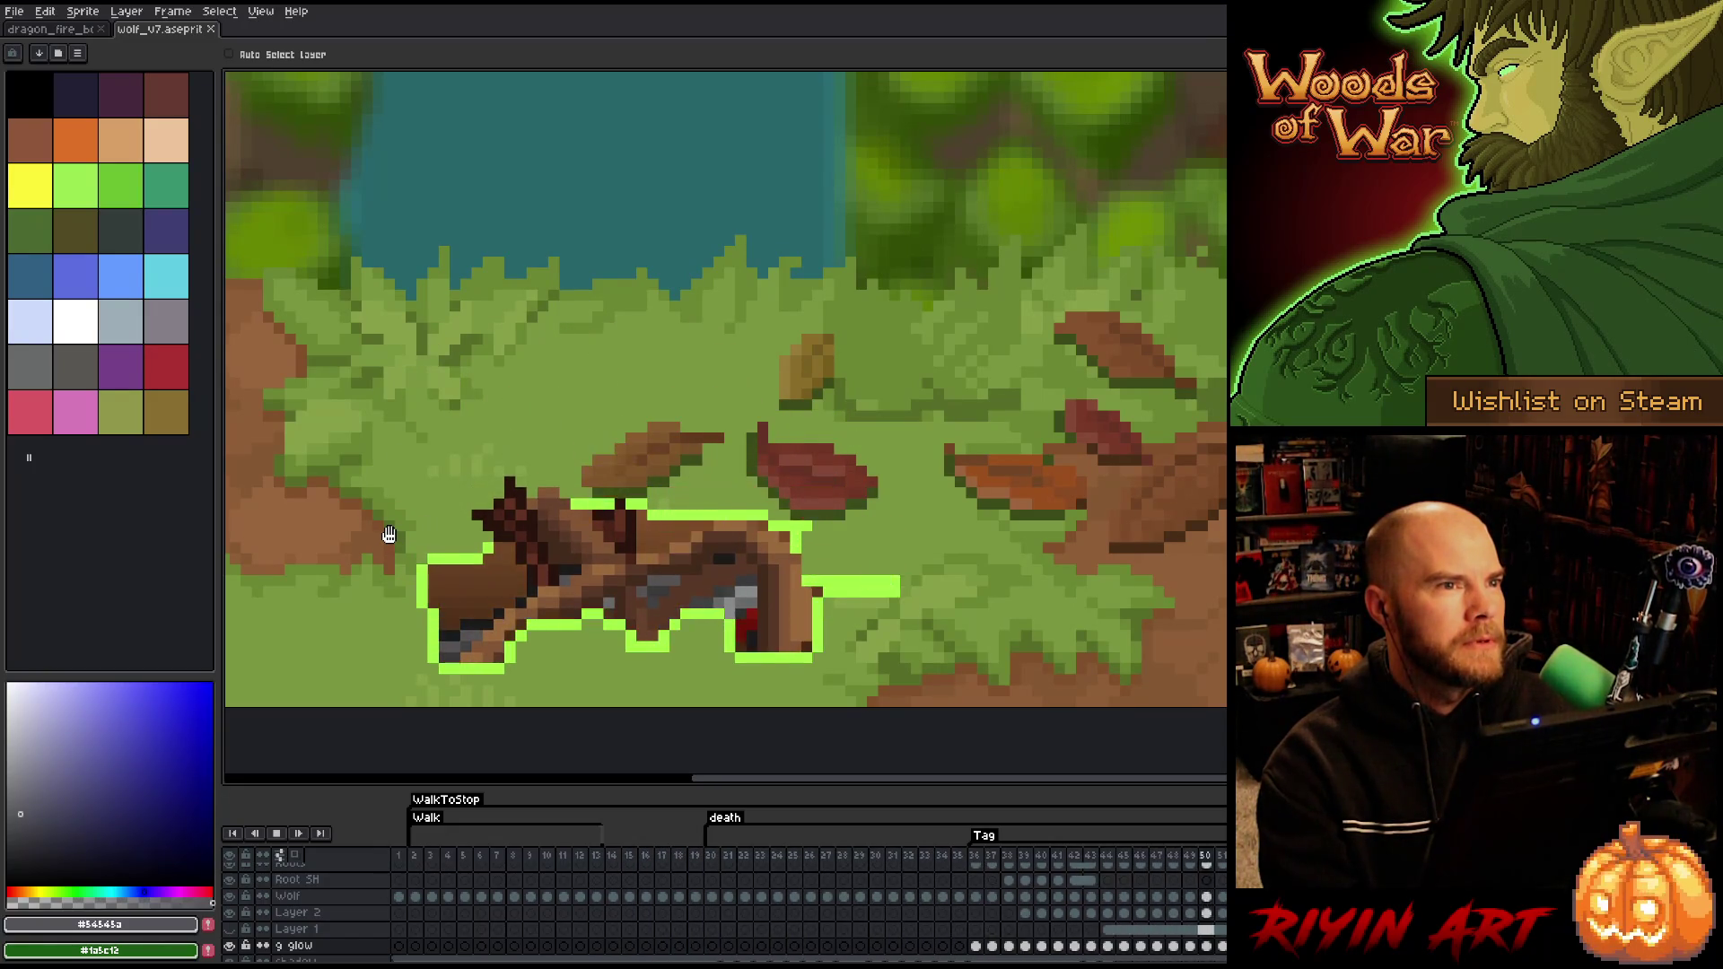
Close the wolf_v7 sprite and bring up the Open dialog over the dragon scene.
{"action": "left_click", "coordinate": [211, 29]}
{"action": "left_click", "coordinate": [34, 12]}
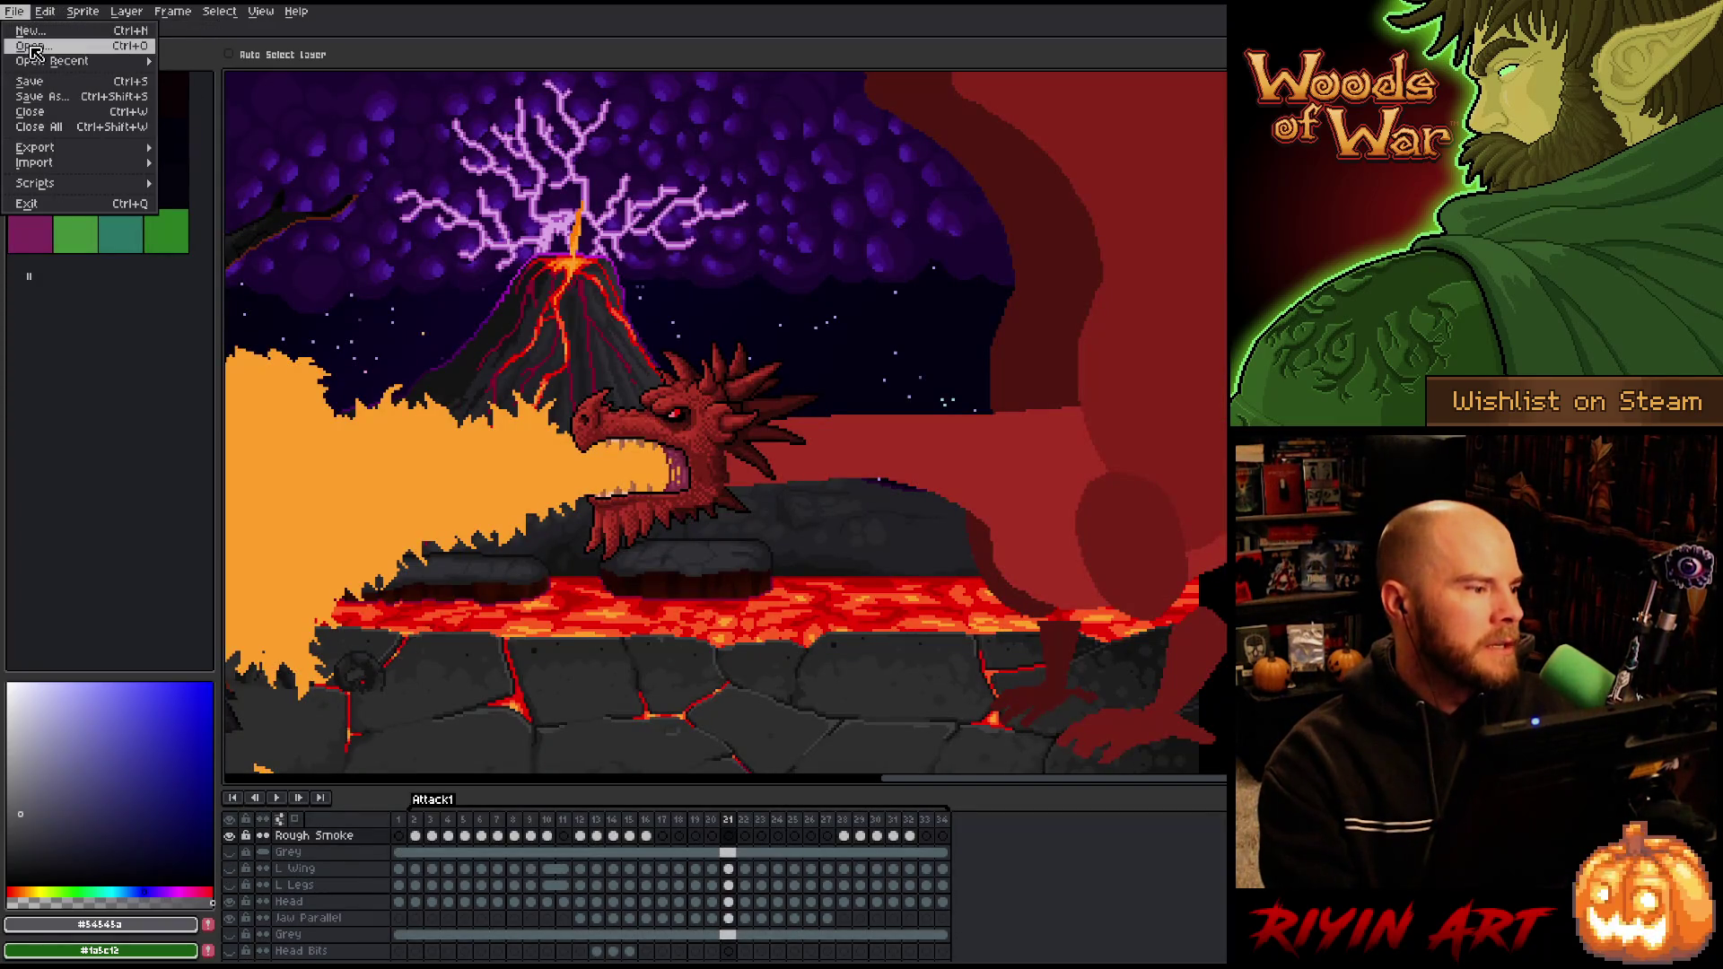
{"action": "left_click", "coordinate": [36, 51]}
Browse the TreeRevenge file list and select gant_action_v3.aseprite.
{"action": "scroll", "coordinate": [518, 505], "scroll_direction": "down", "scroll_amount": 10}
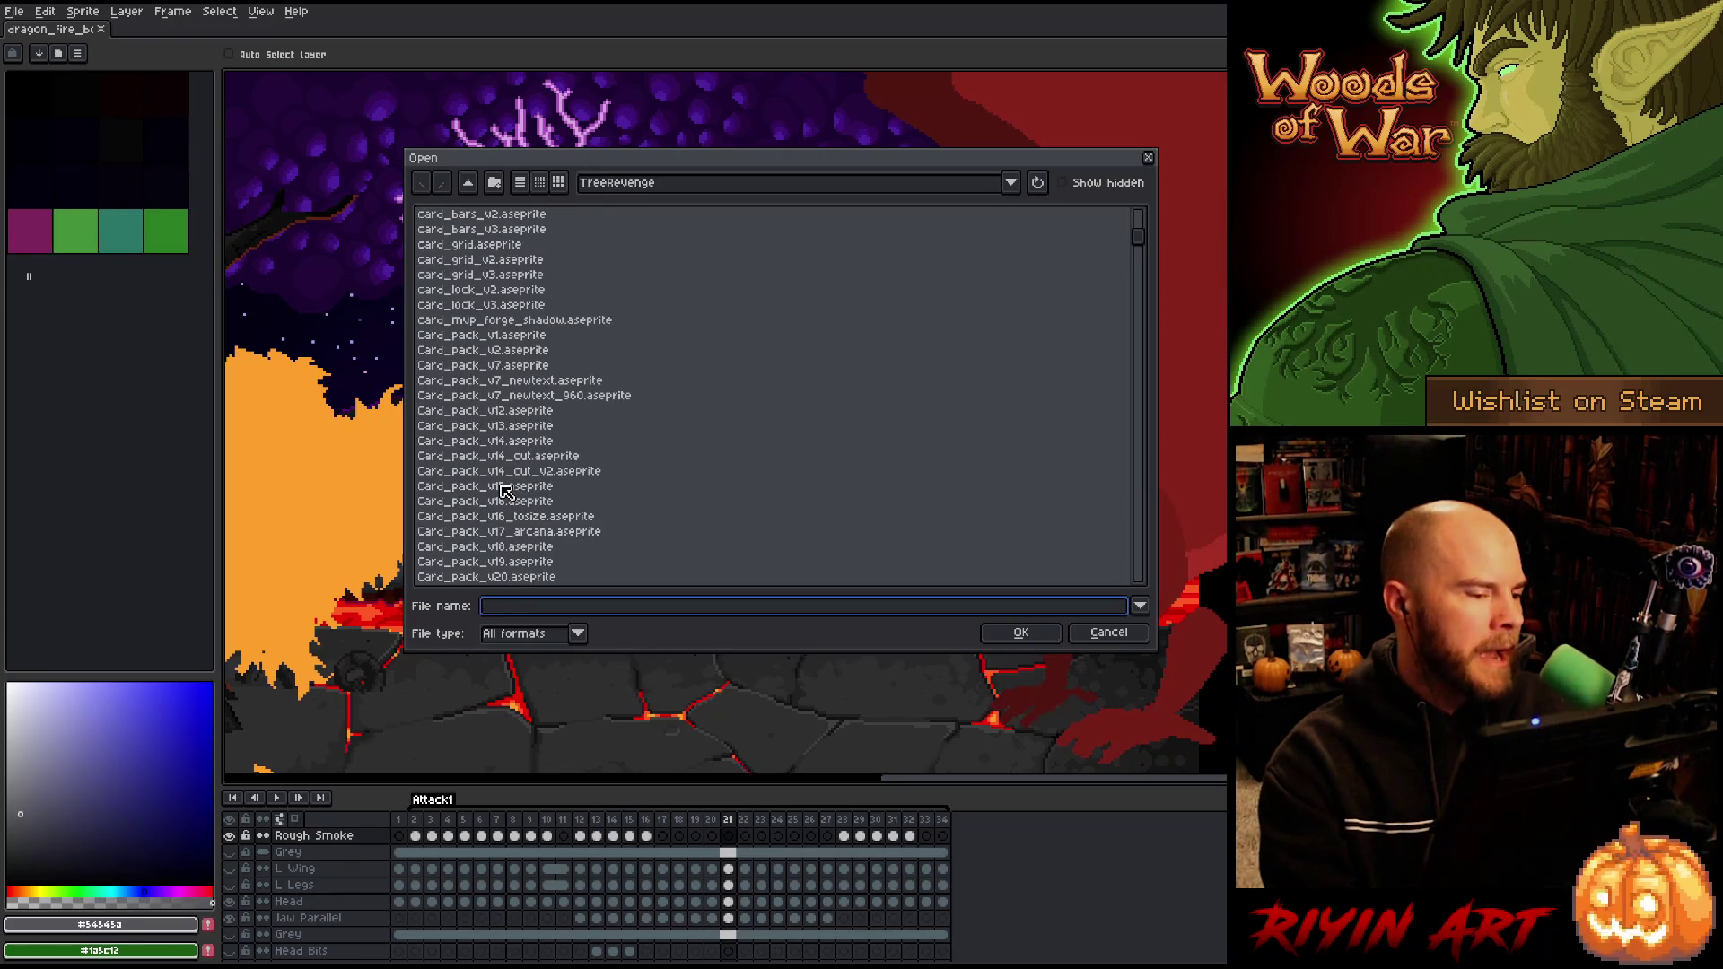
{"action": "scroll", "coordinate": [505, 491], "scroll_direction": "up", "scroll_amount": 6}
{"action": "scroll", "coordinate": [505, 491], "scroll_direction": "up", "scroll_amount": 3}
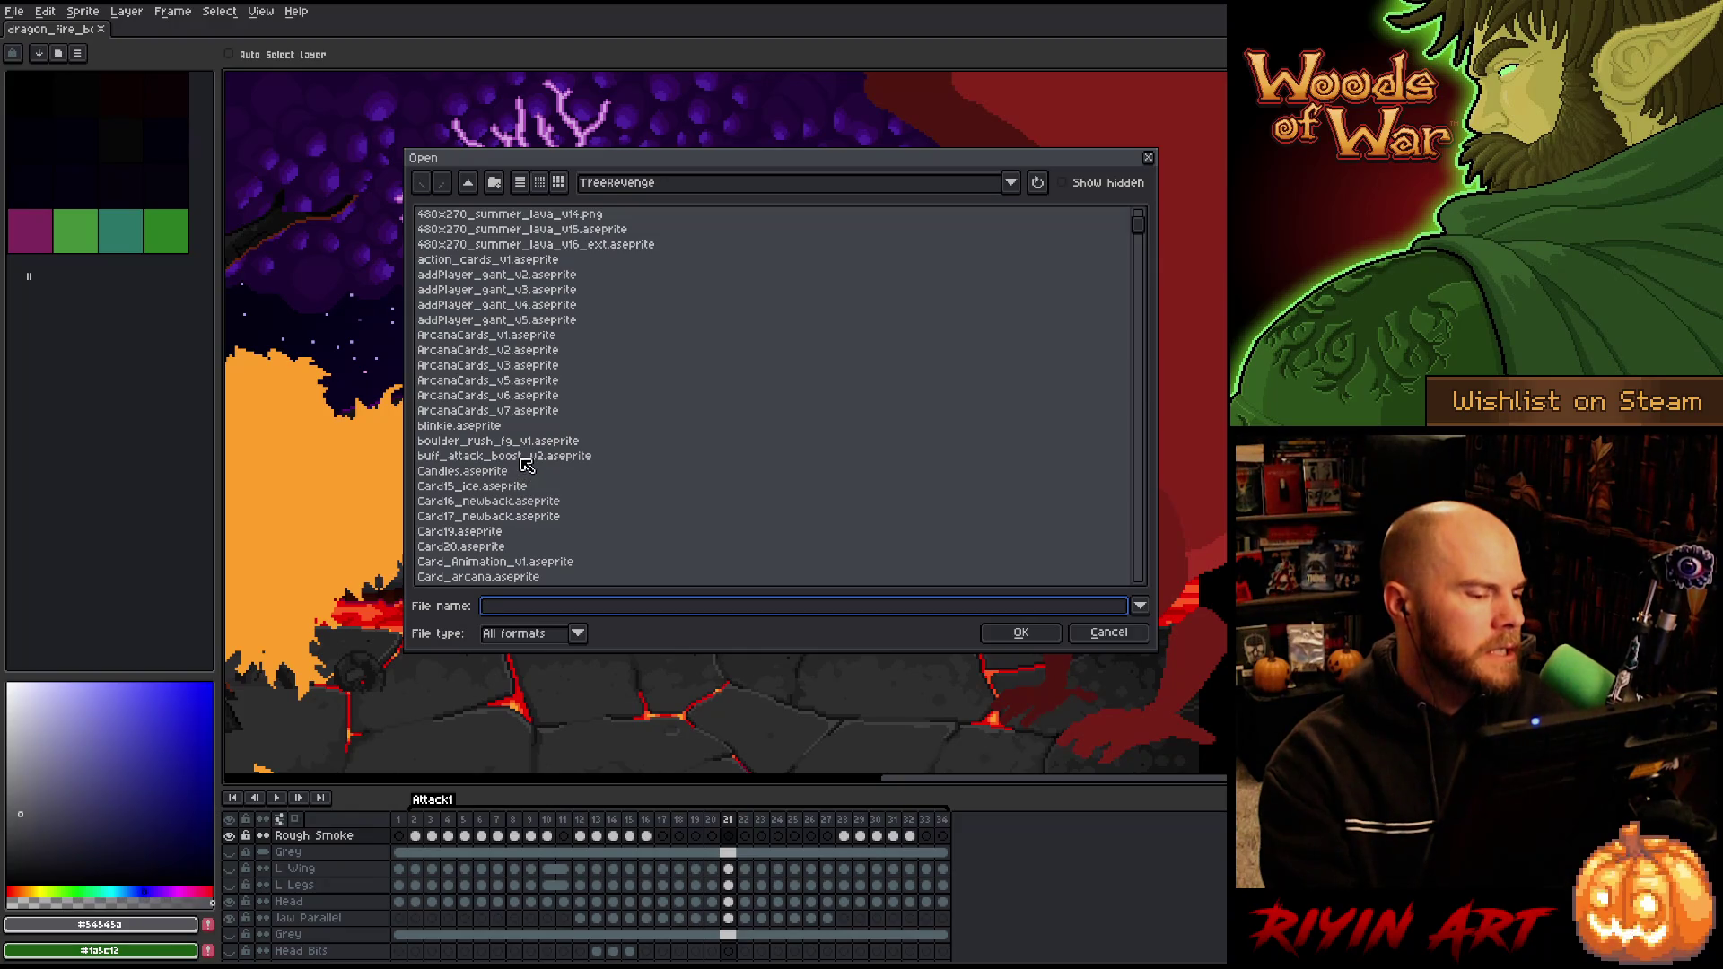
{"action": "scroll", "coordinate": [525, 463], "scroll_direction": "down", "scroll_amount": 1}
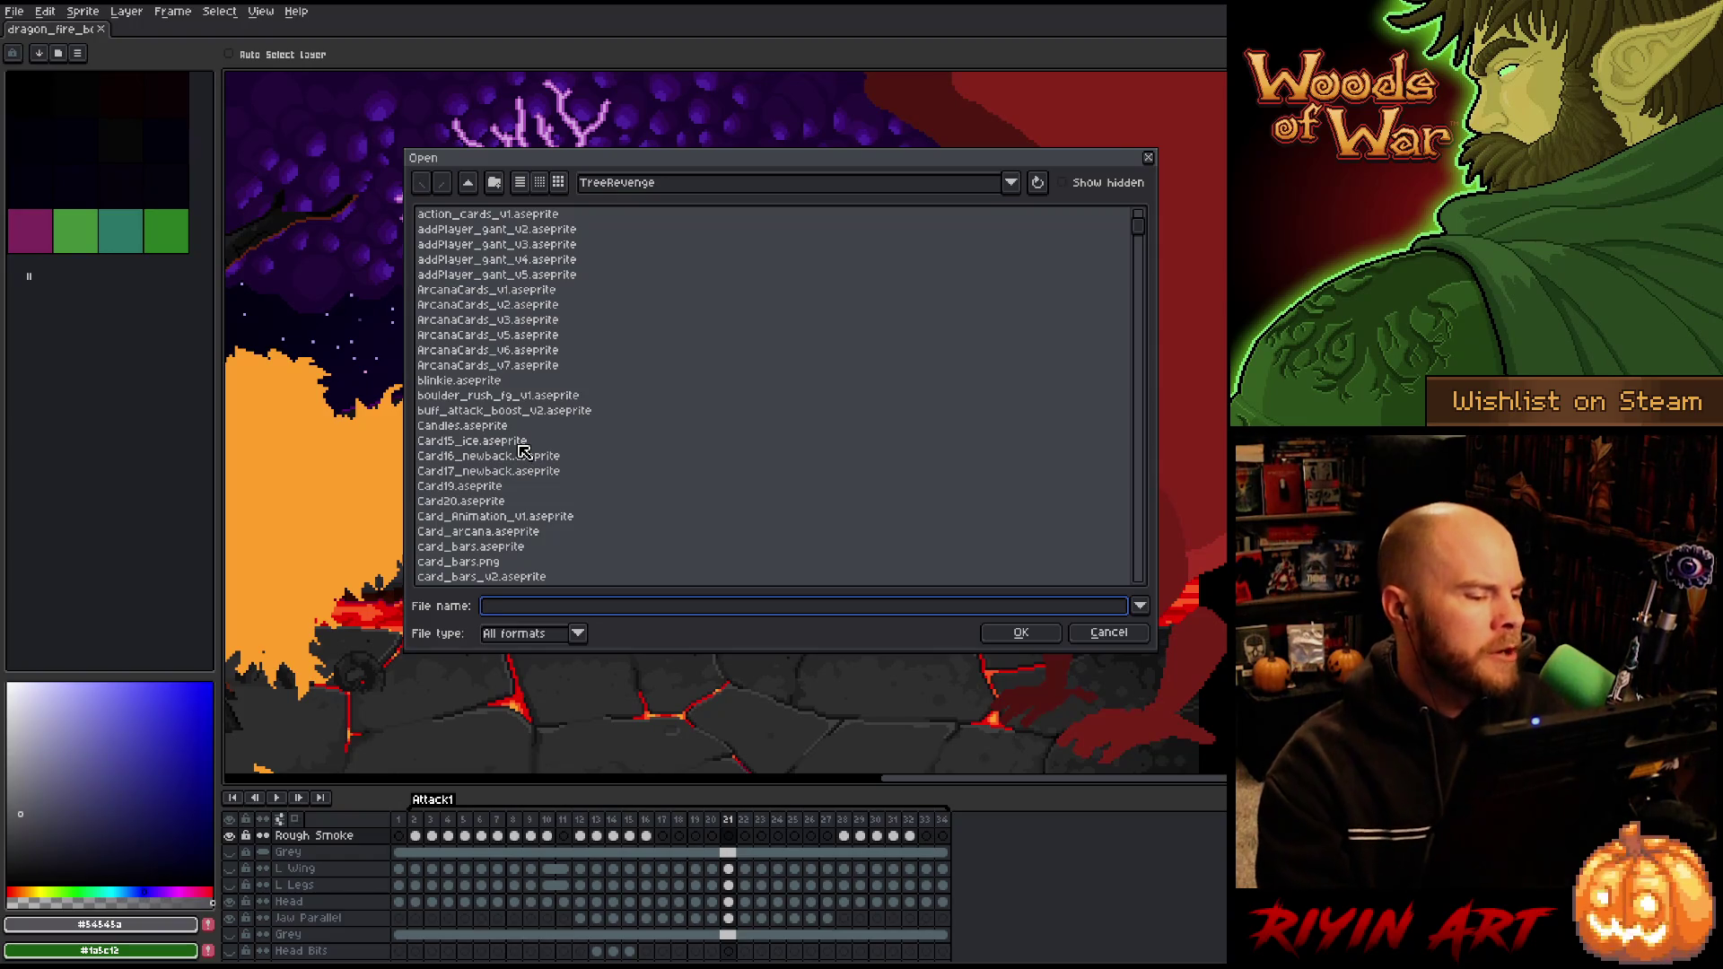
{"action": "scroll", "coordinate": [525, 456], "scroll_direction": "down", "scroll_amount": 10}
{"action": "scroll", "coordinate": [528, 462], "scroll_direction": "down", "scroll_amount": 10}
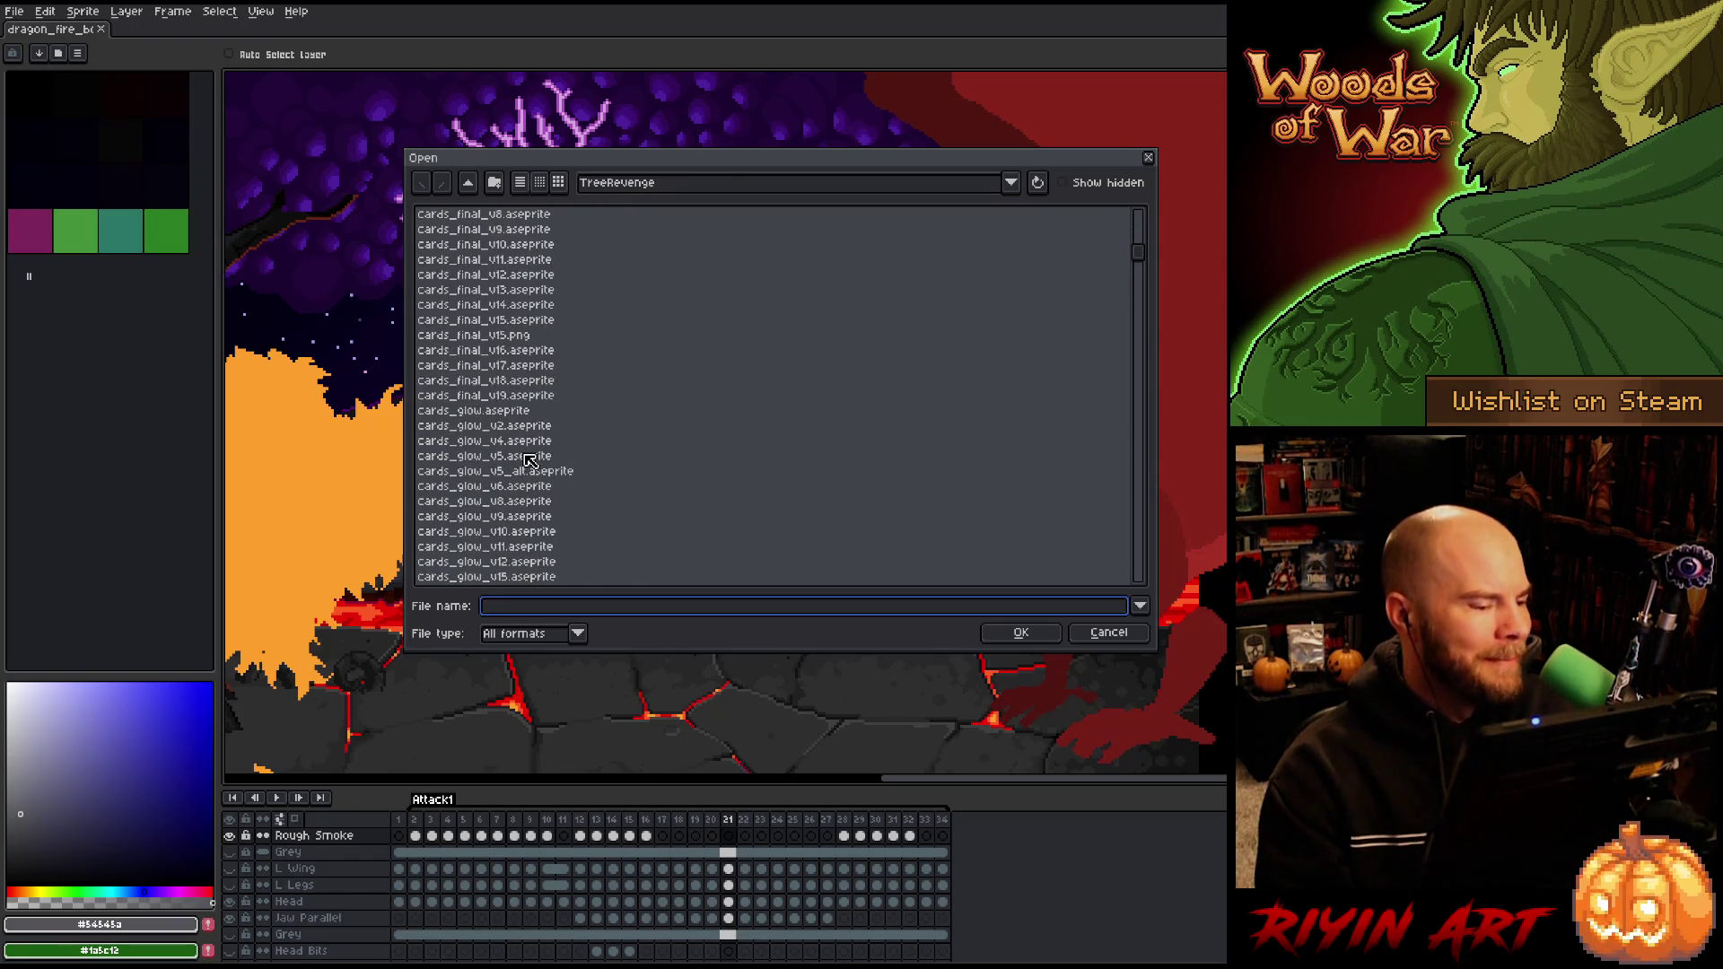
{"action": "scroll", "coordinate": [523, 472], "scroll_direction": "up", "scroll_amount": 5}
{"action": "scroll", "coordinate": [523, 472], "scroll_direction": "down", "scroll_amount": 3}
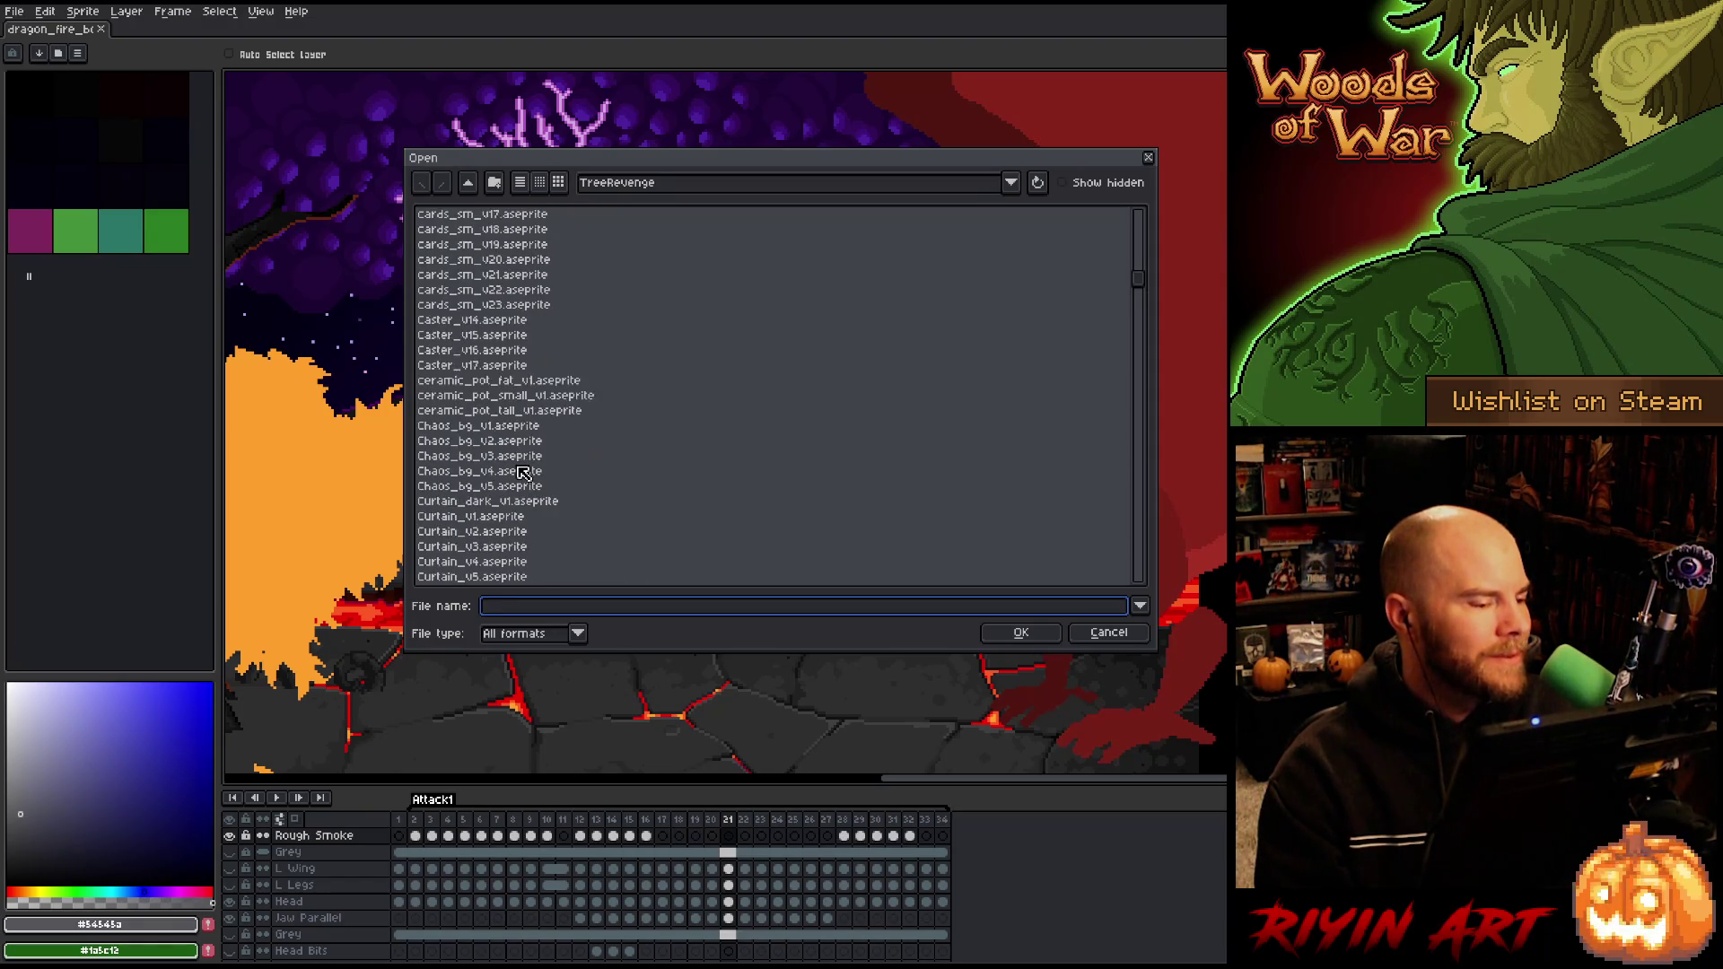
{"action": "scroll", "coordinate": [523, 472], "scroll_direction": "down", "scroll_amount": 10}
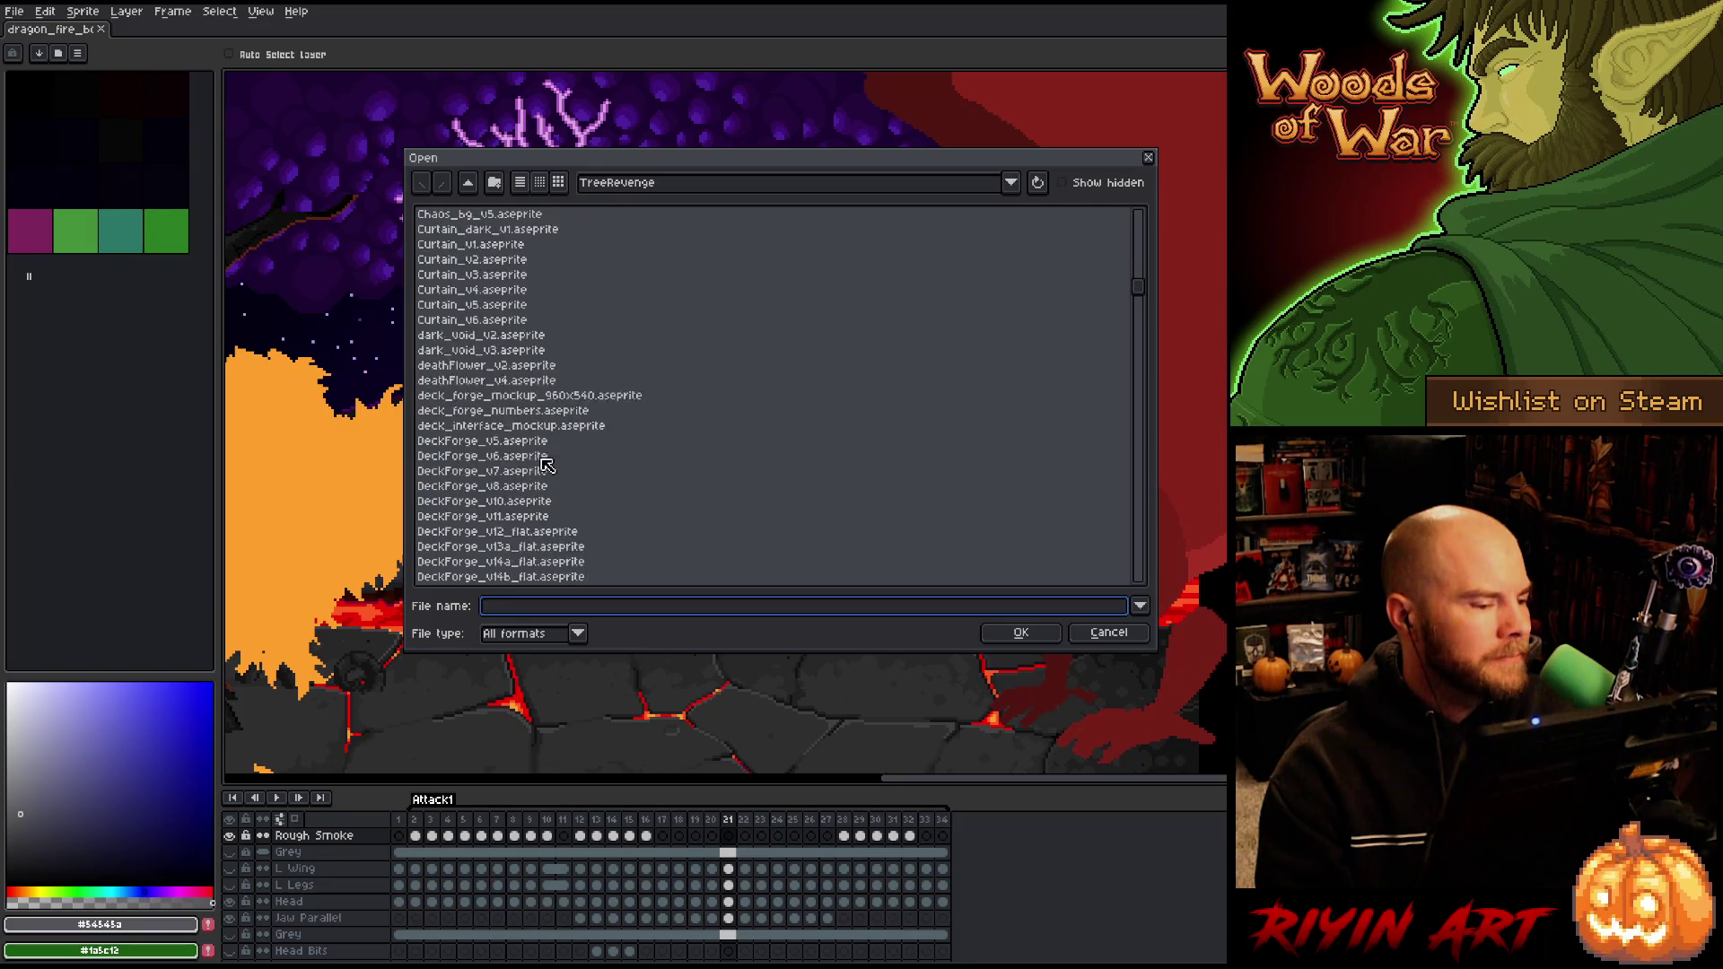
{"action": "scroll", "coordinate": [523, 440], "scroll_direction": "down", "scroll_amount": 12}
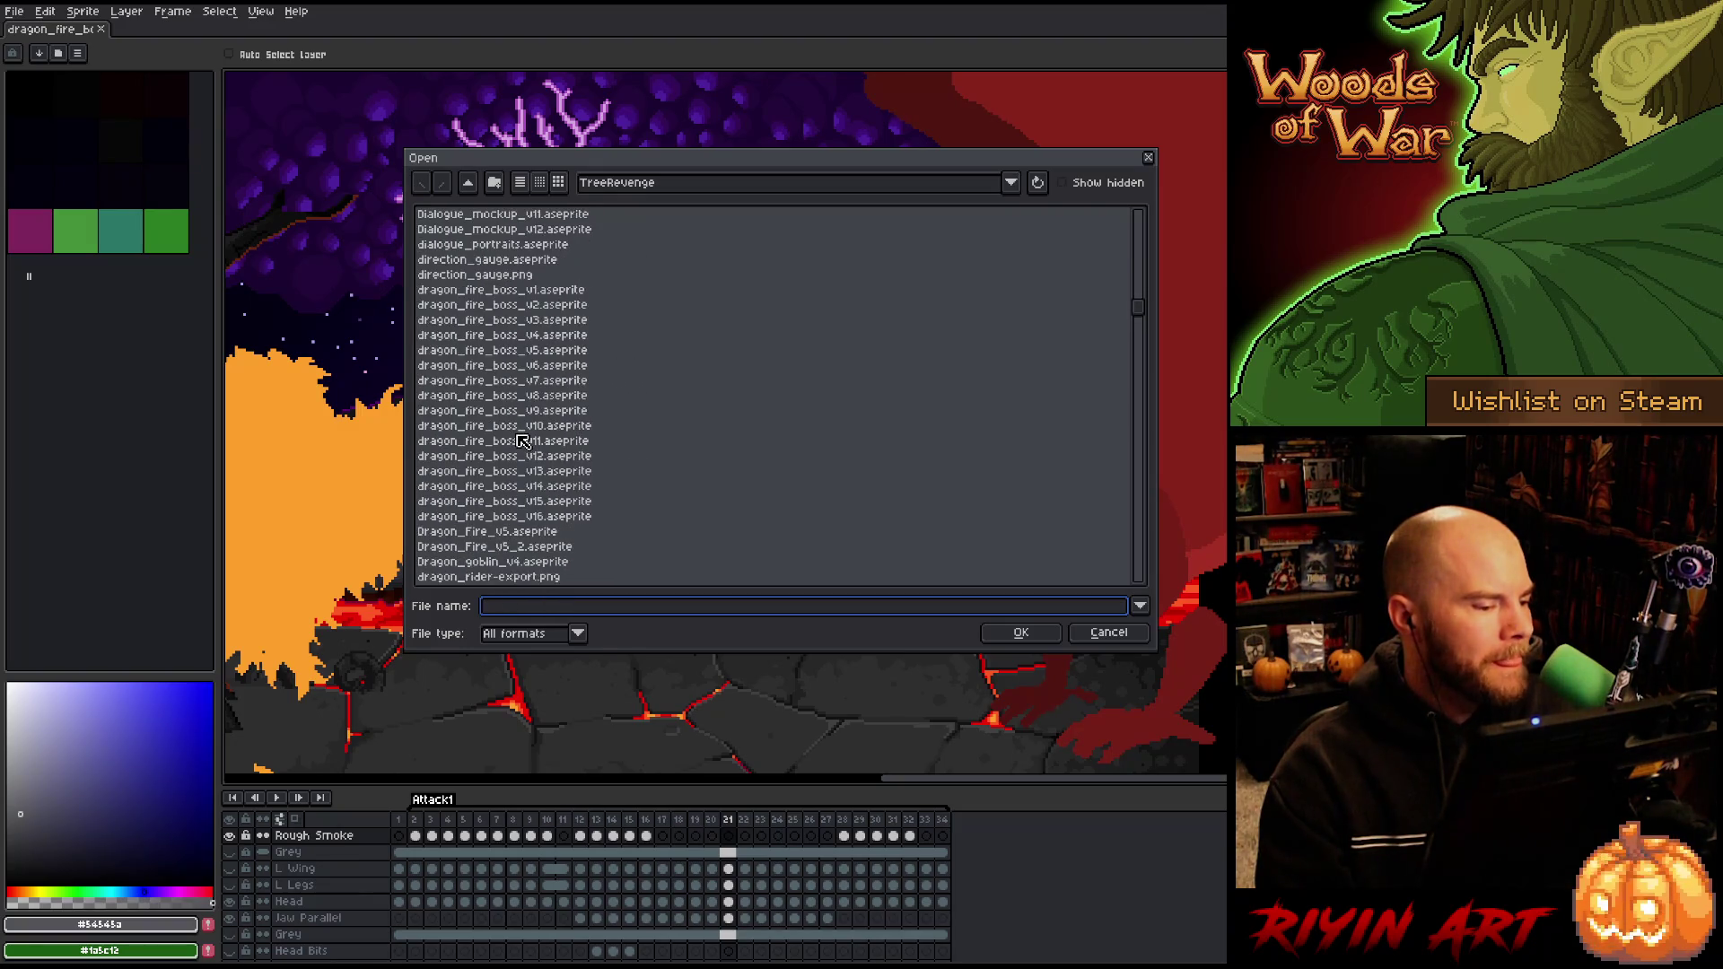
{"action": "scroll", "coordinate": [524, 441], "scroll_direction": "down", "scroll_amount": 9}
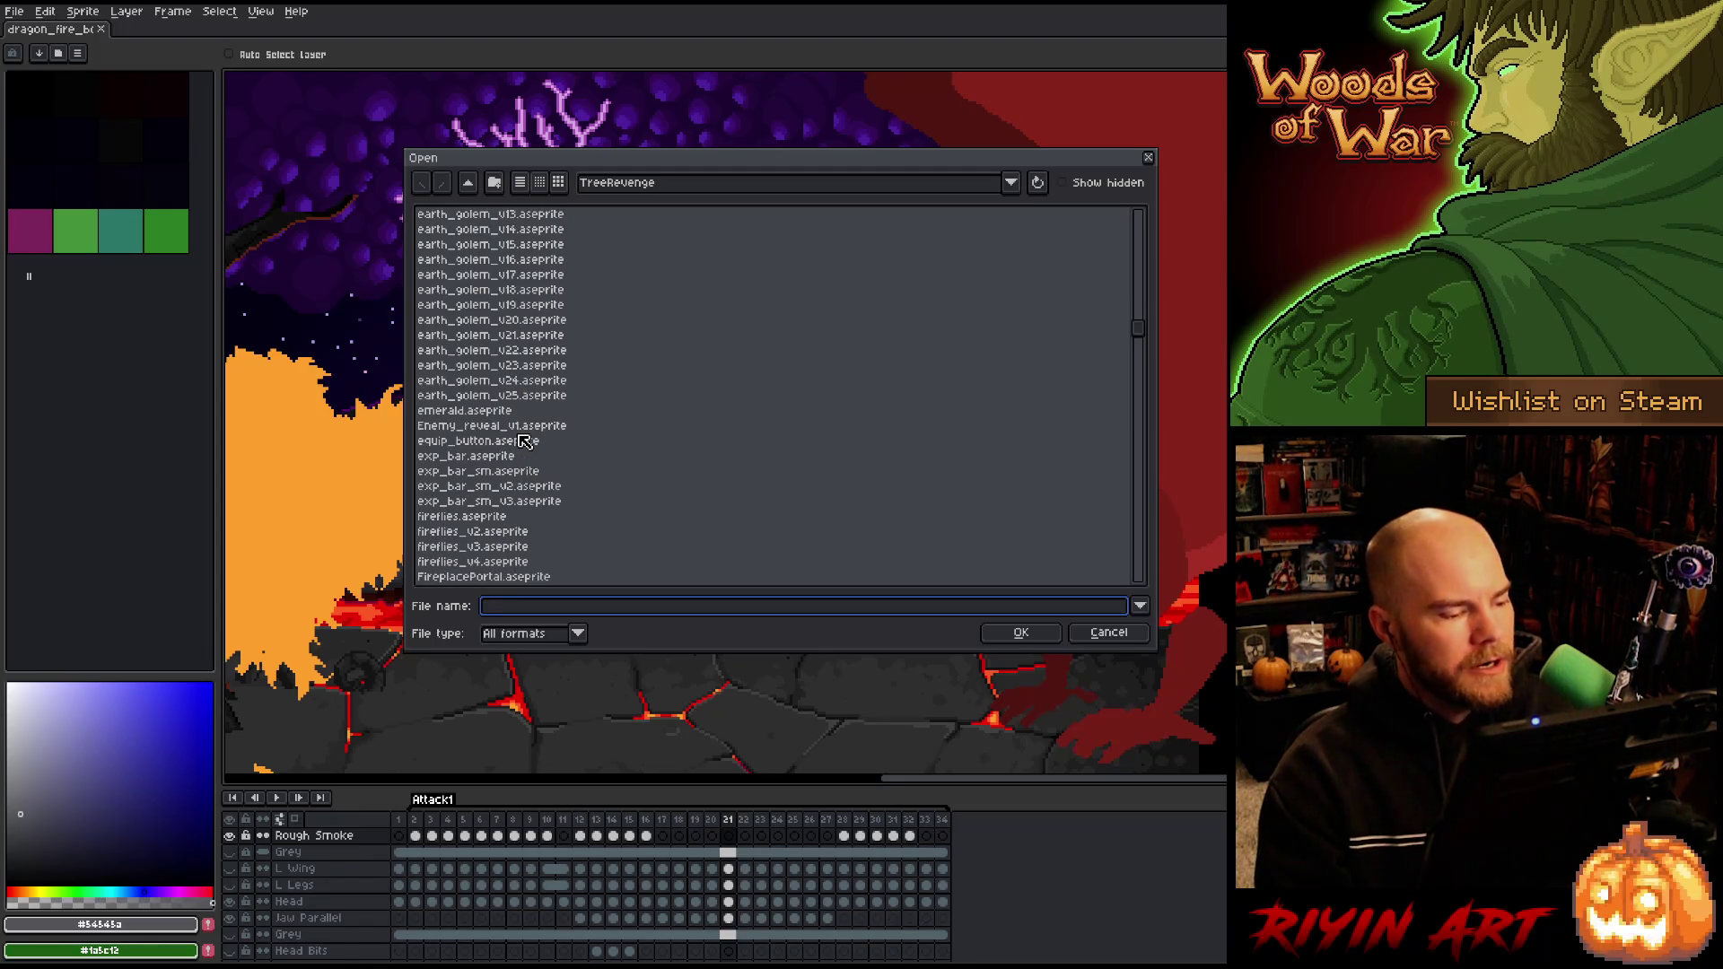
{"action": "scroll", "coordinate": [522, 436], "scroll_direction": "down", "scroll_amount": 4}
{"action": "scroll", "coordinate": [520, 431], "scroll_direction": "down", "scroll_amount": 15}
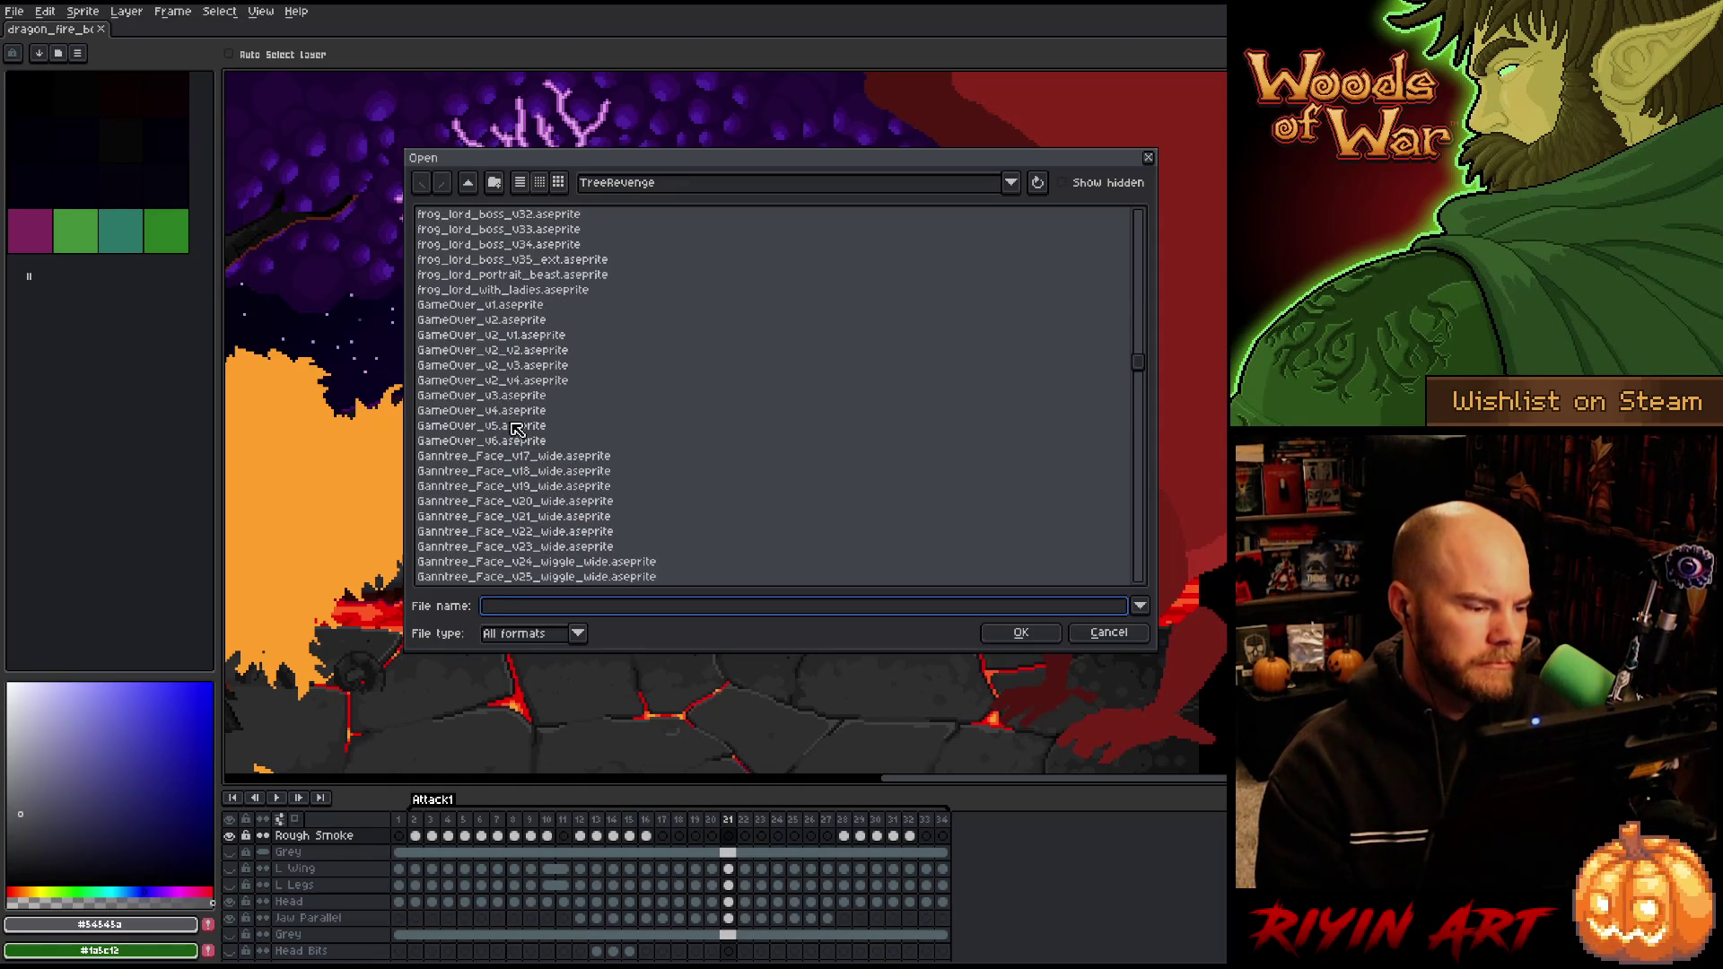
{"action": "scroll", "coordinate": [516, 429], "scroll_direction": "down", "scroll_amount": 5}
{"action": "scroll", "coordinate": [517, 429], "scroll_direction": "up", "scroll_amount": 3}
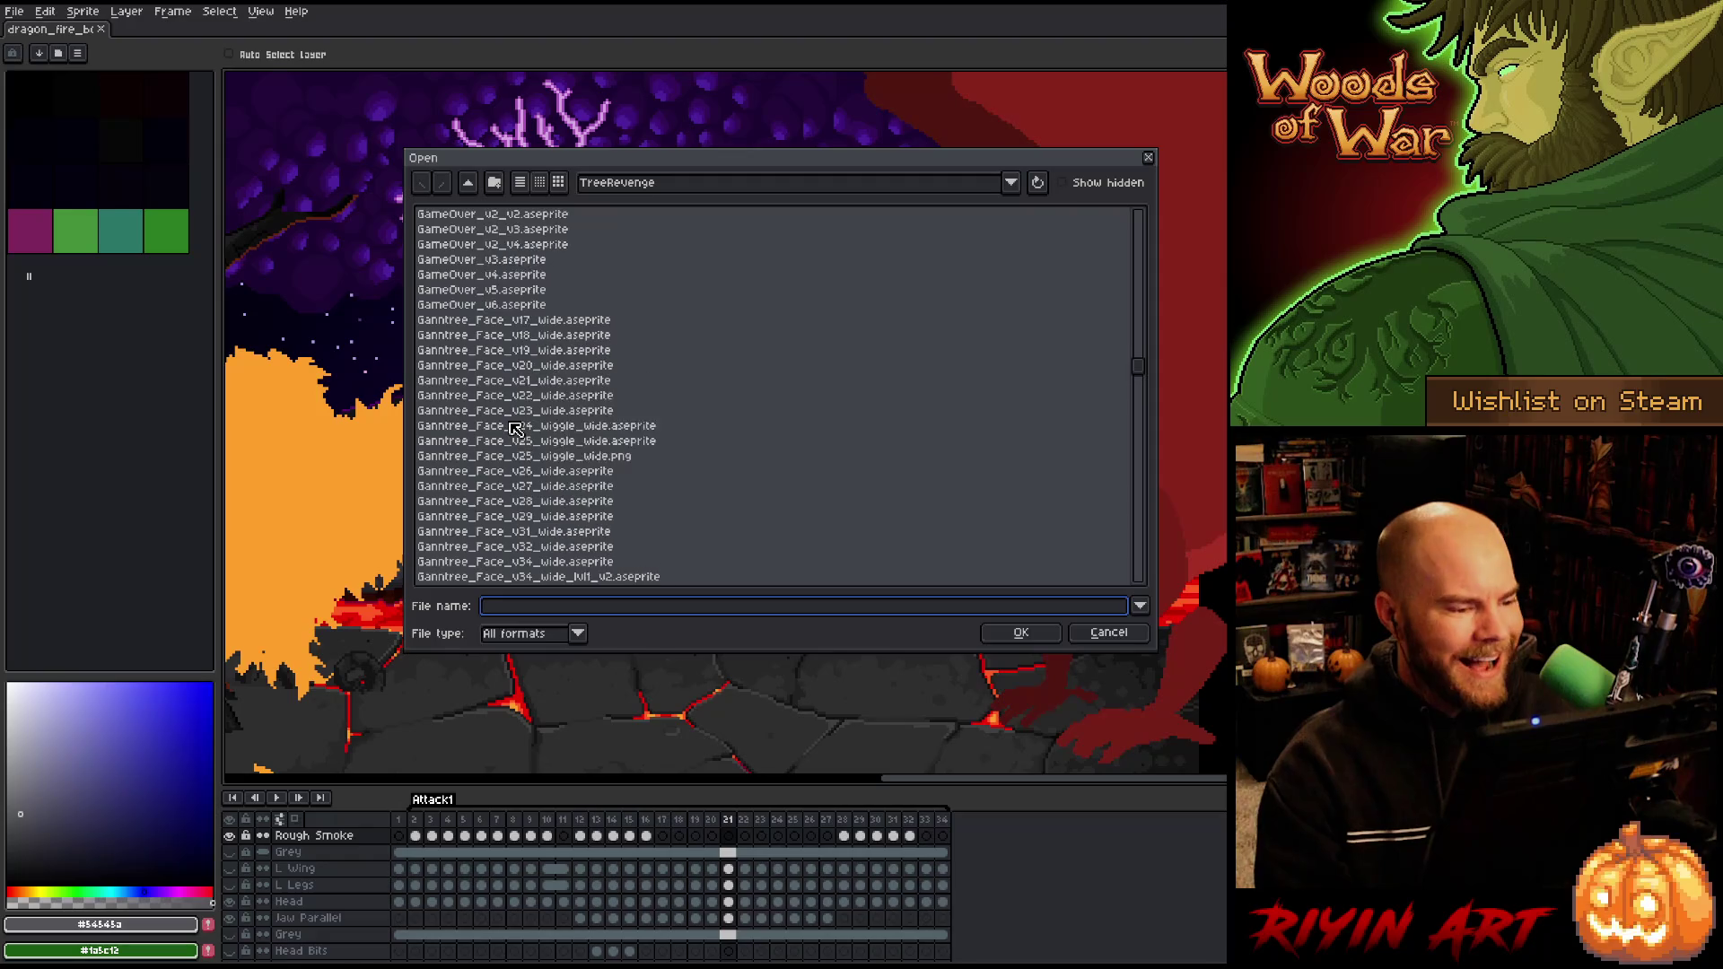
{"action": "scroll", "coordinate": [517, 429], "scroll_direction": "down", "scroll_amount": 10}
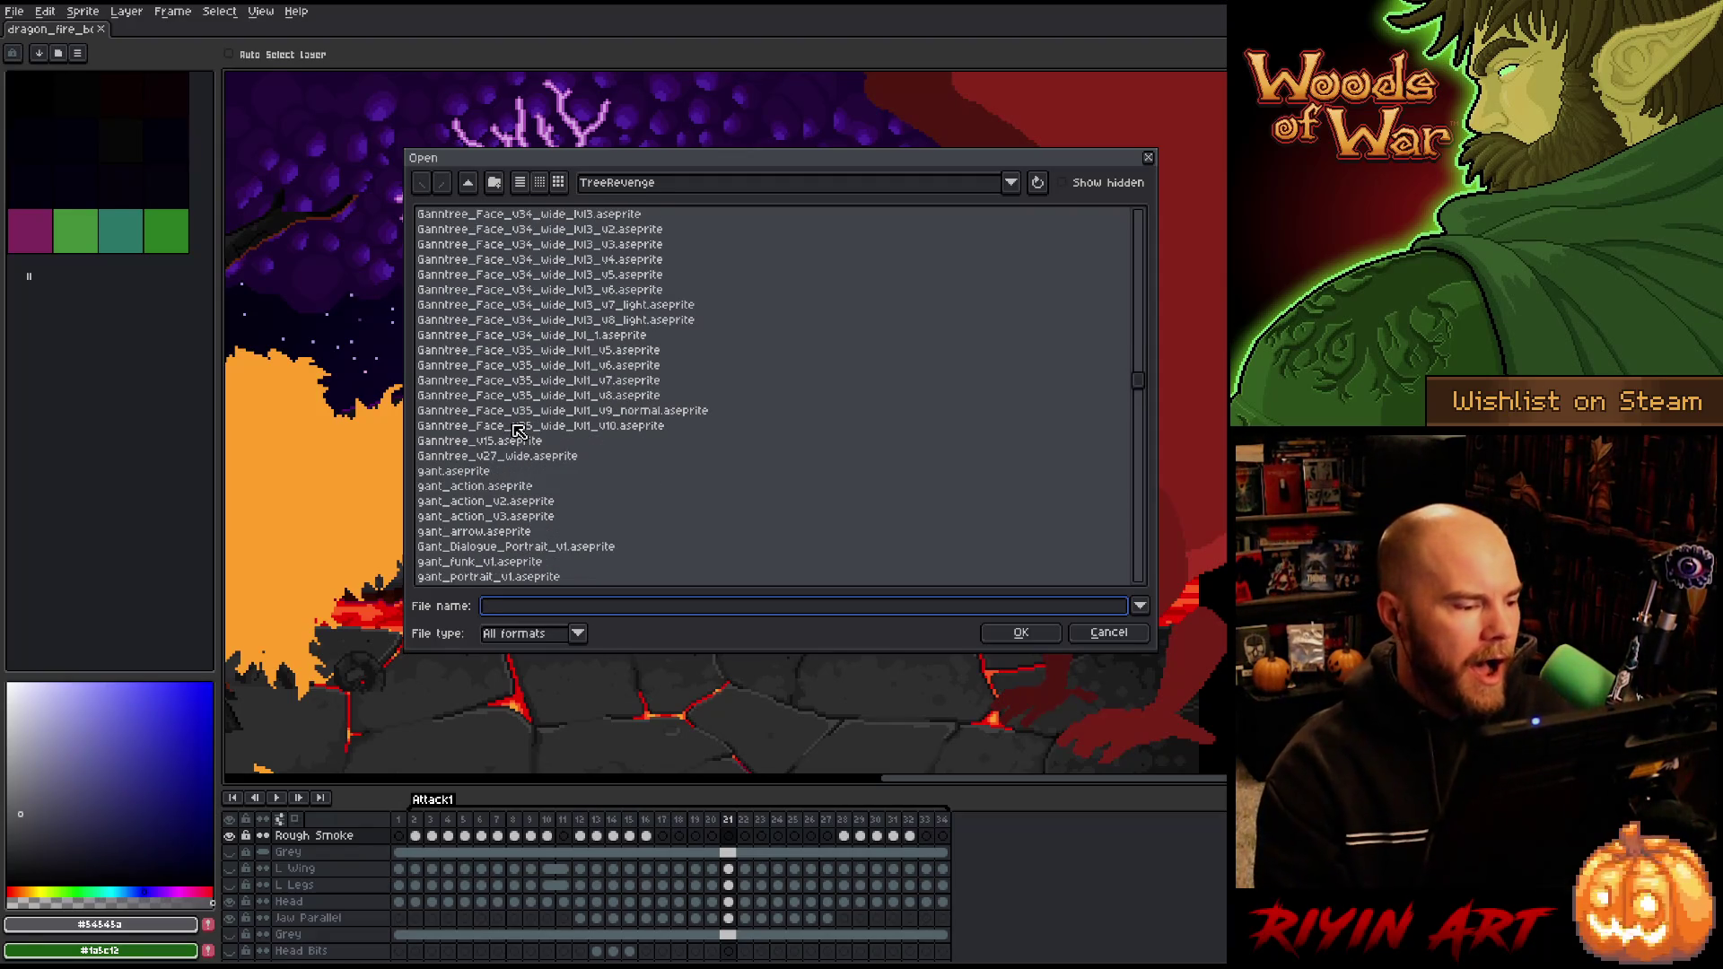
{"action": "left_click", "coordinate": [483, 531]}
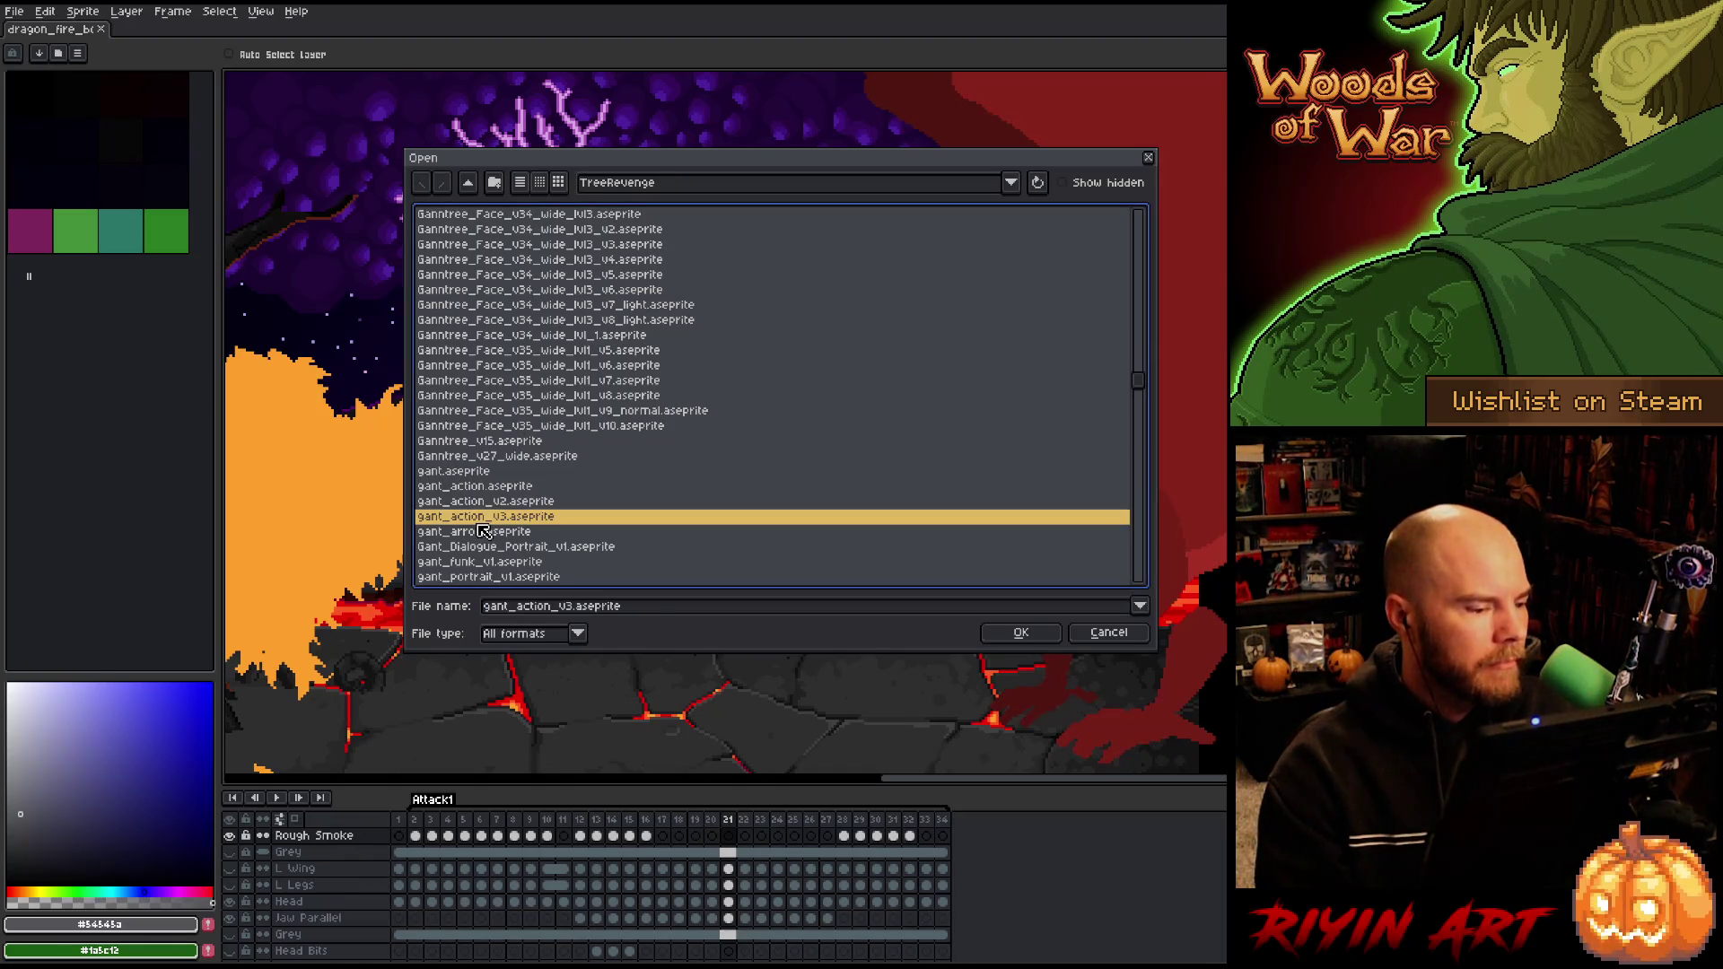
{"action": "key", "text": "Return"}
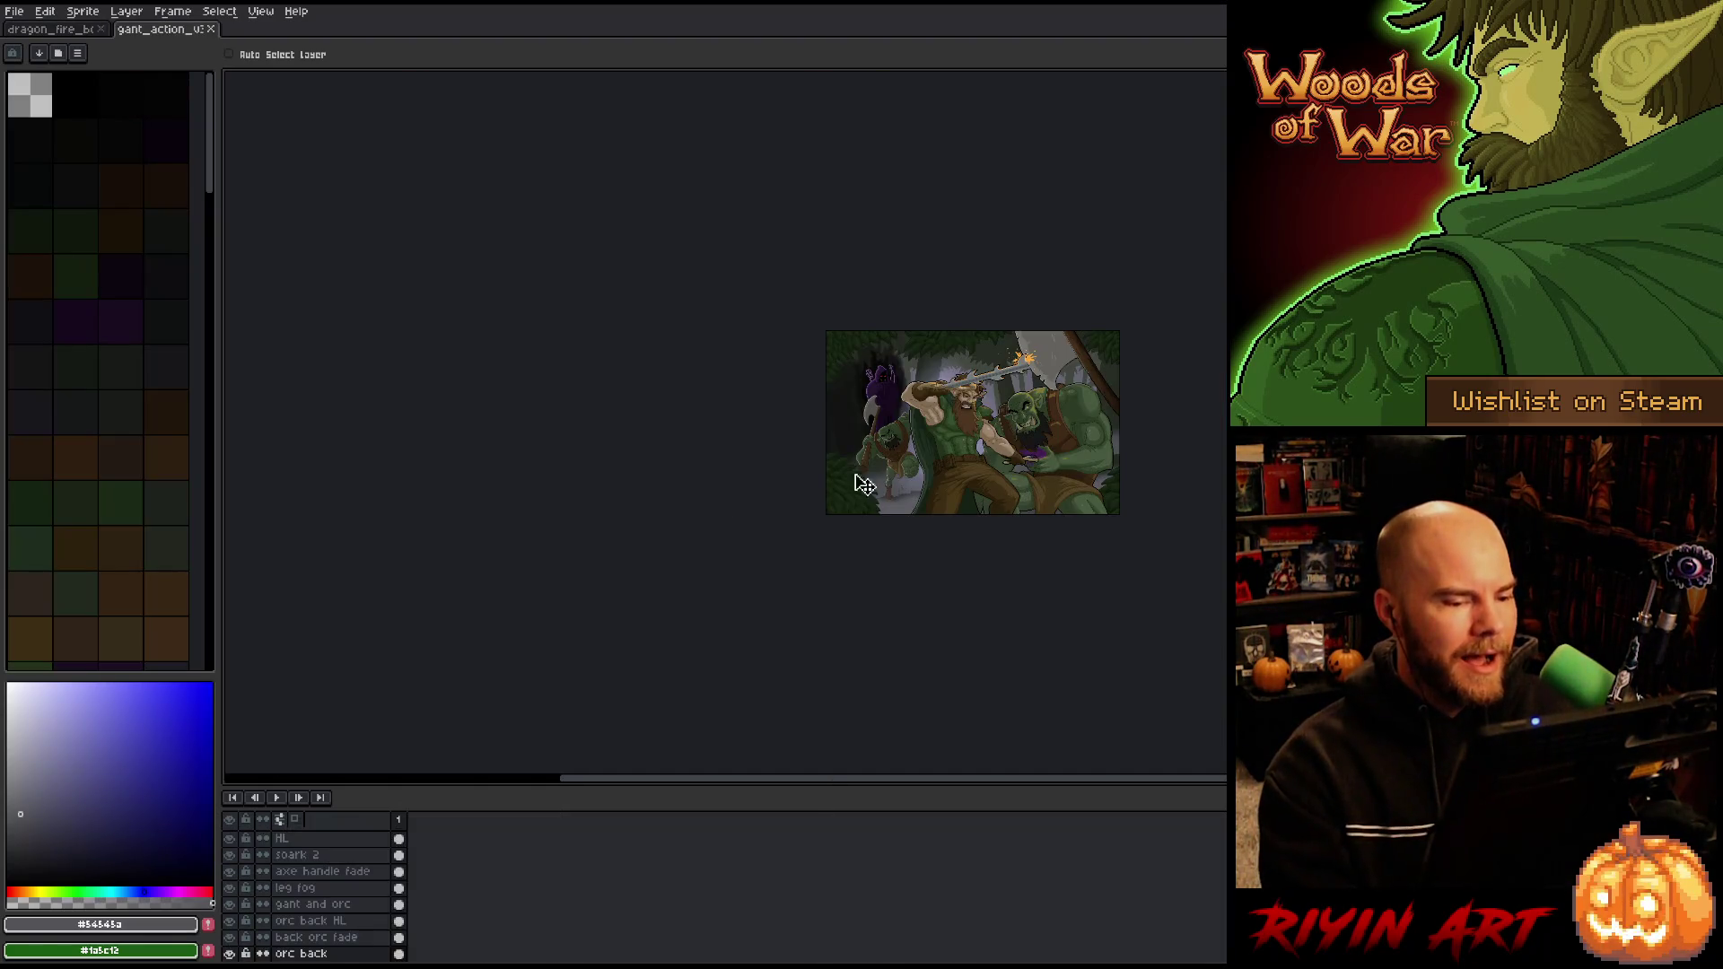
{"action": "scroll", "coordinate": [865, 486], "scroll_direction": "up", "scroll_amount": 3}
{"action": "key", "text": "Tab"}
{"action": "key", "text": "ctrl+f"}
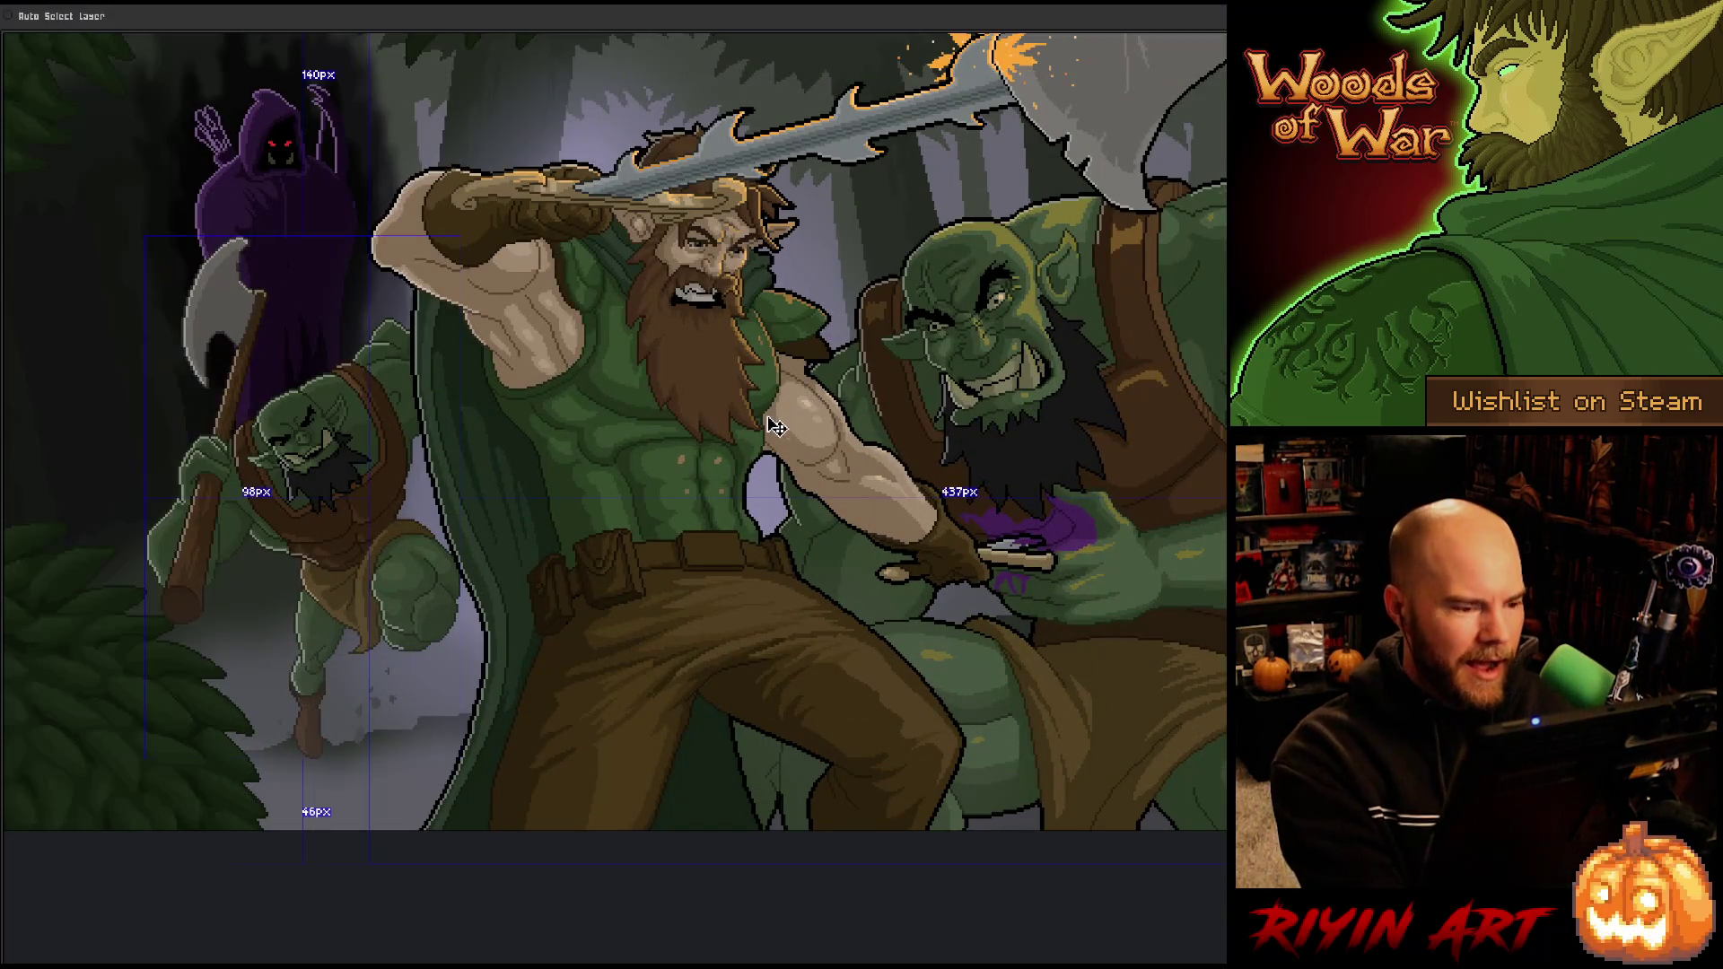
{"action": "mouse_move", "coordinate": [772, 422]}
{"action": "left_mouse_down"}
{"action": "mouse_move", "coordinate": [654, 484]}
{"action": "mouse_move", "coordinate": [611, 467]}
{"action": "mouse_move", "coordinate": [629, 463]}
{"action": "left_mouse_up"}
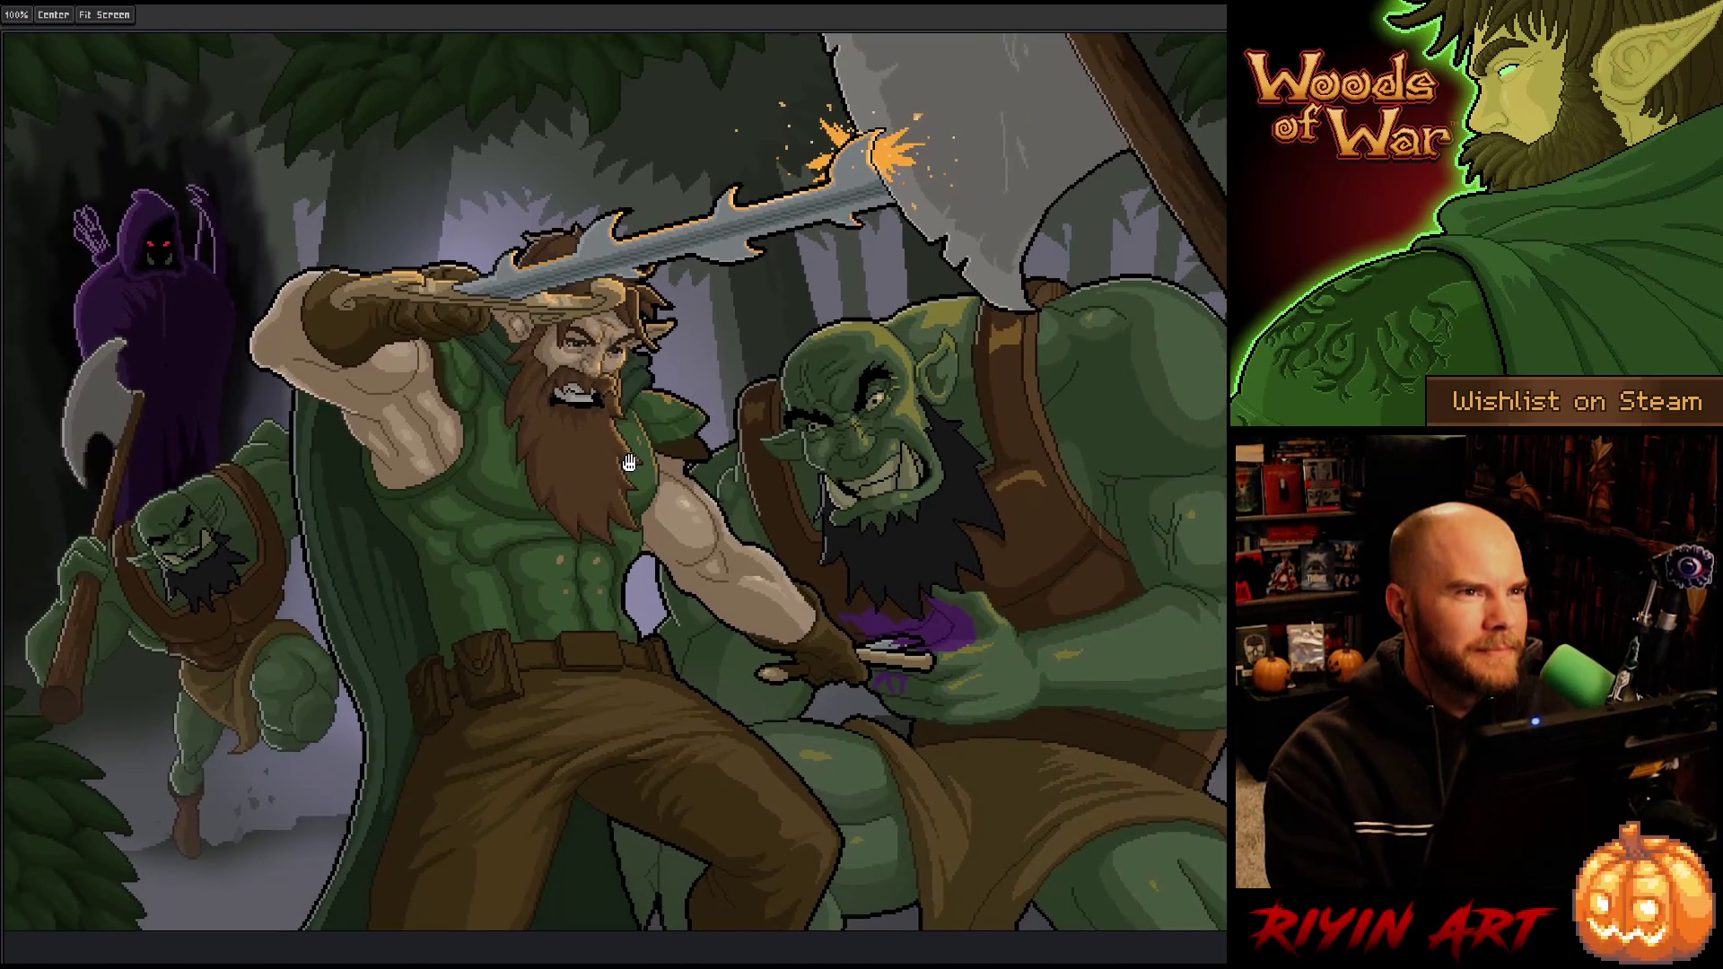
{"action": "scroll", "coordinate": [640, 426], "scroll_direction": "up", "scroll_amount": 2}
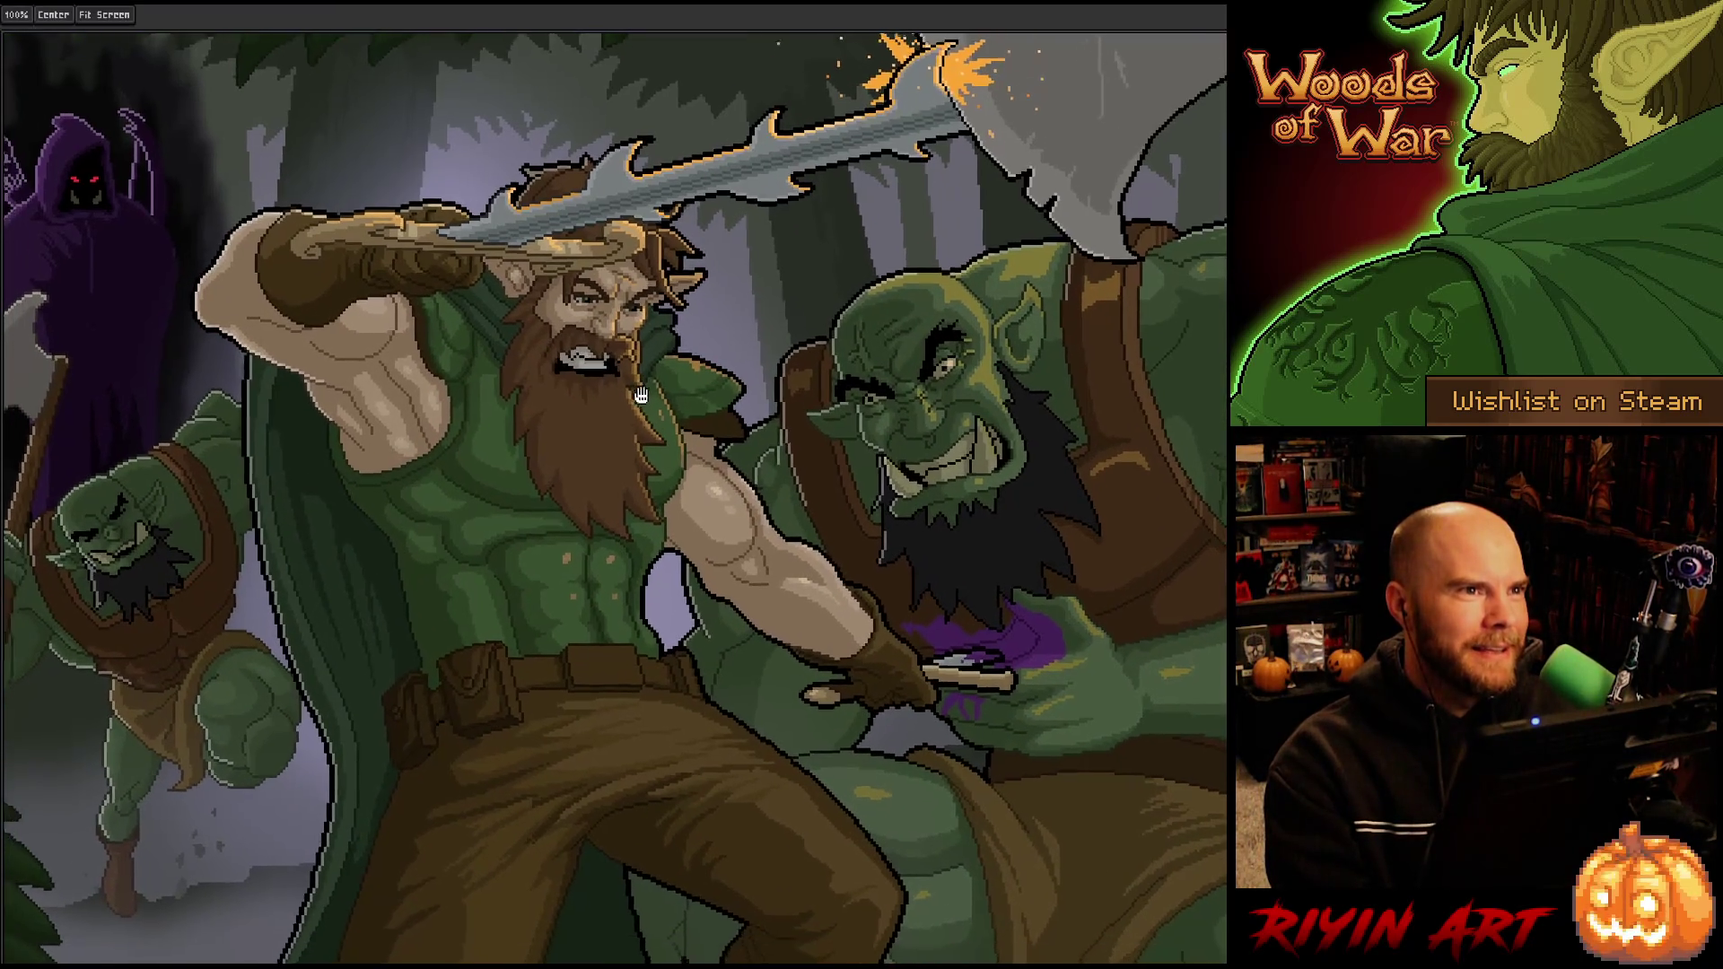
{"action": "scroll", "coordinate": [640, 395], "scroll_direction": "down", "scroll_amount": 3}
{"action": "scroll", "coordinate": [625, 435], "scroll_direction": "down", "scroll_amount": 1}
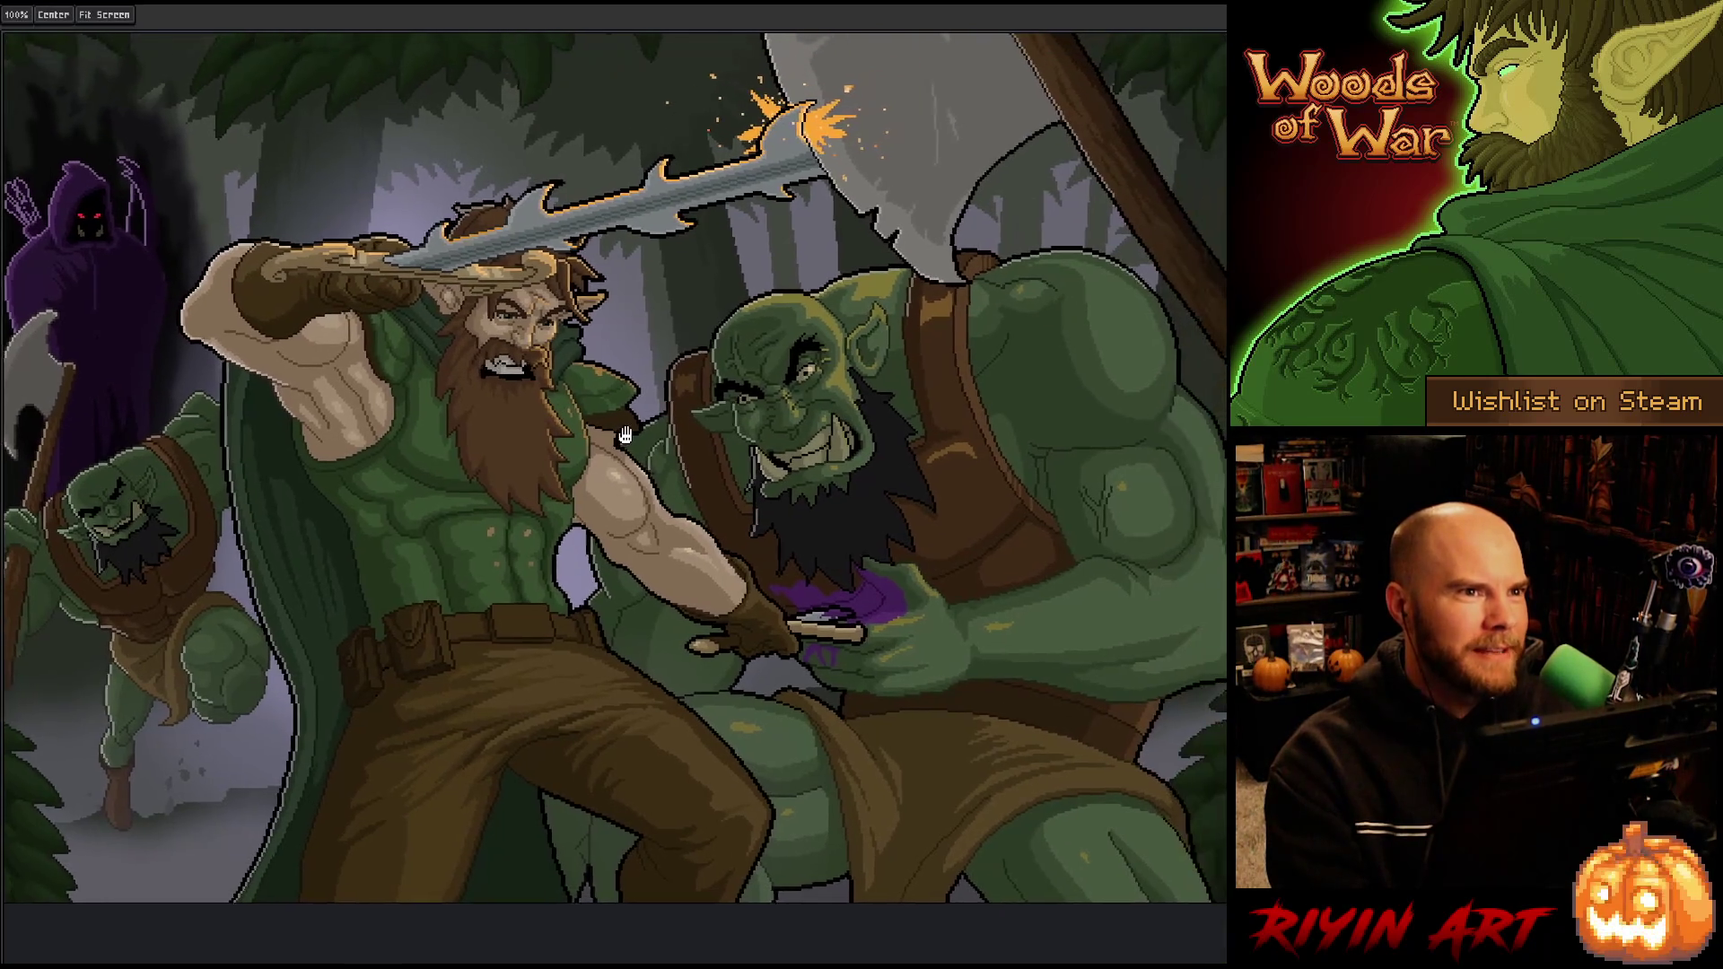
{"action": "left_click_drag", "start_coordinate": [625, 435], "coordinate": [659, 434]}
{"action": "scroll", "coordinate": [666, 436], "scroll_direction": "up", "scroll_amount": 5}
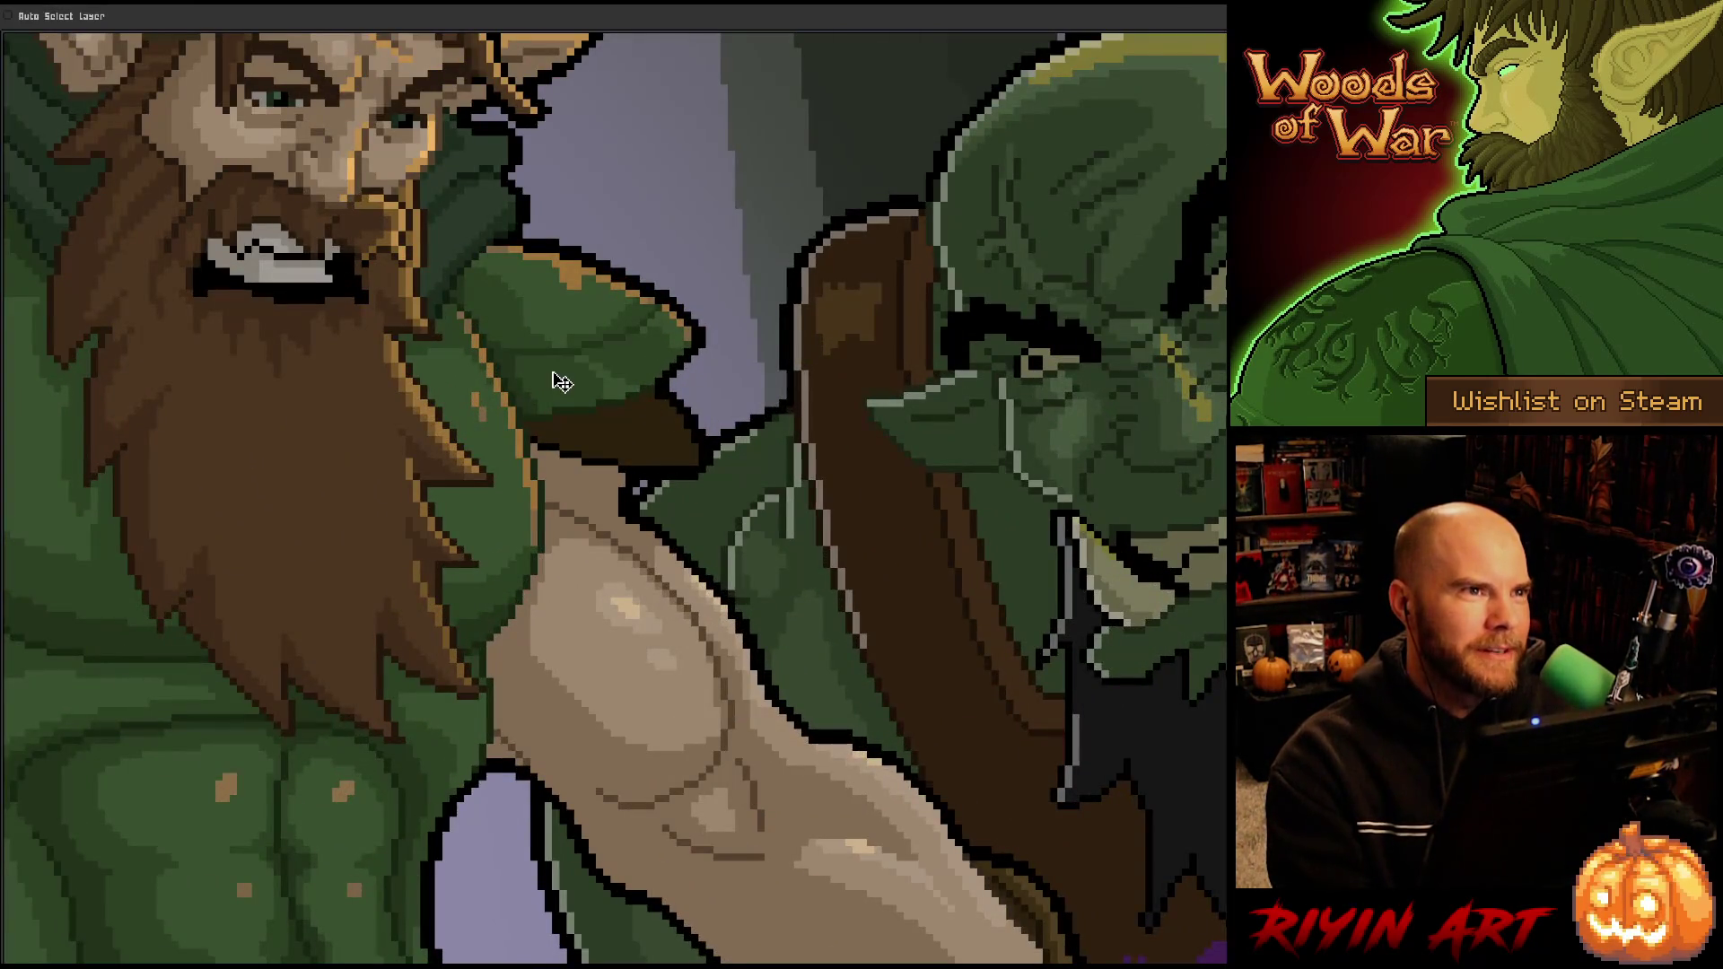
{"action": "scroll", "coordinate": [557, 379], "scroll_direction": "down", "scroll_amount": 5}
{"action": "mouse_move", "coordinate": [557, 379]}
{"action": "left_mouse_down"}
{"action": "mouse_move", "coordinate": [586, 464]}
{"action": "mouse_move", "coordinate": [576, 510]}
{"action": "left_mouse_up"}
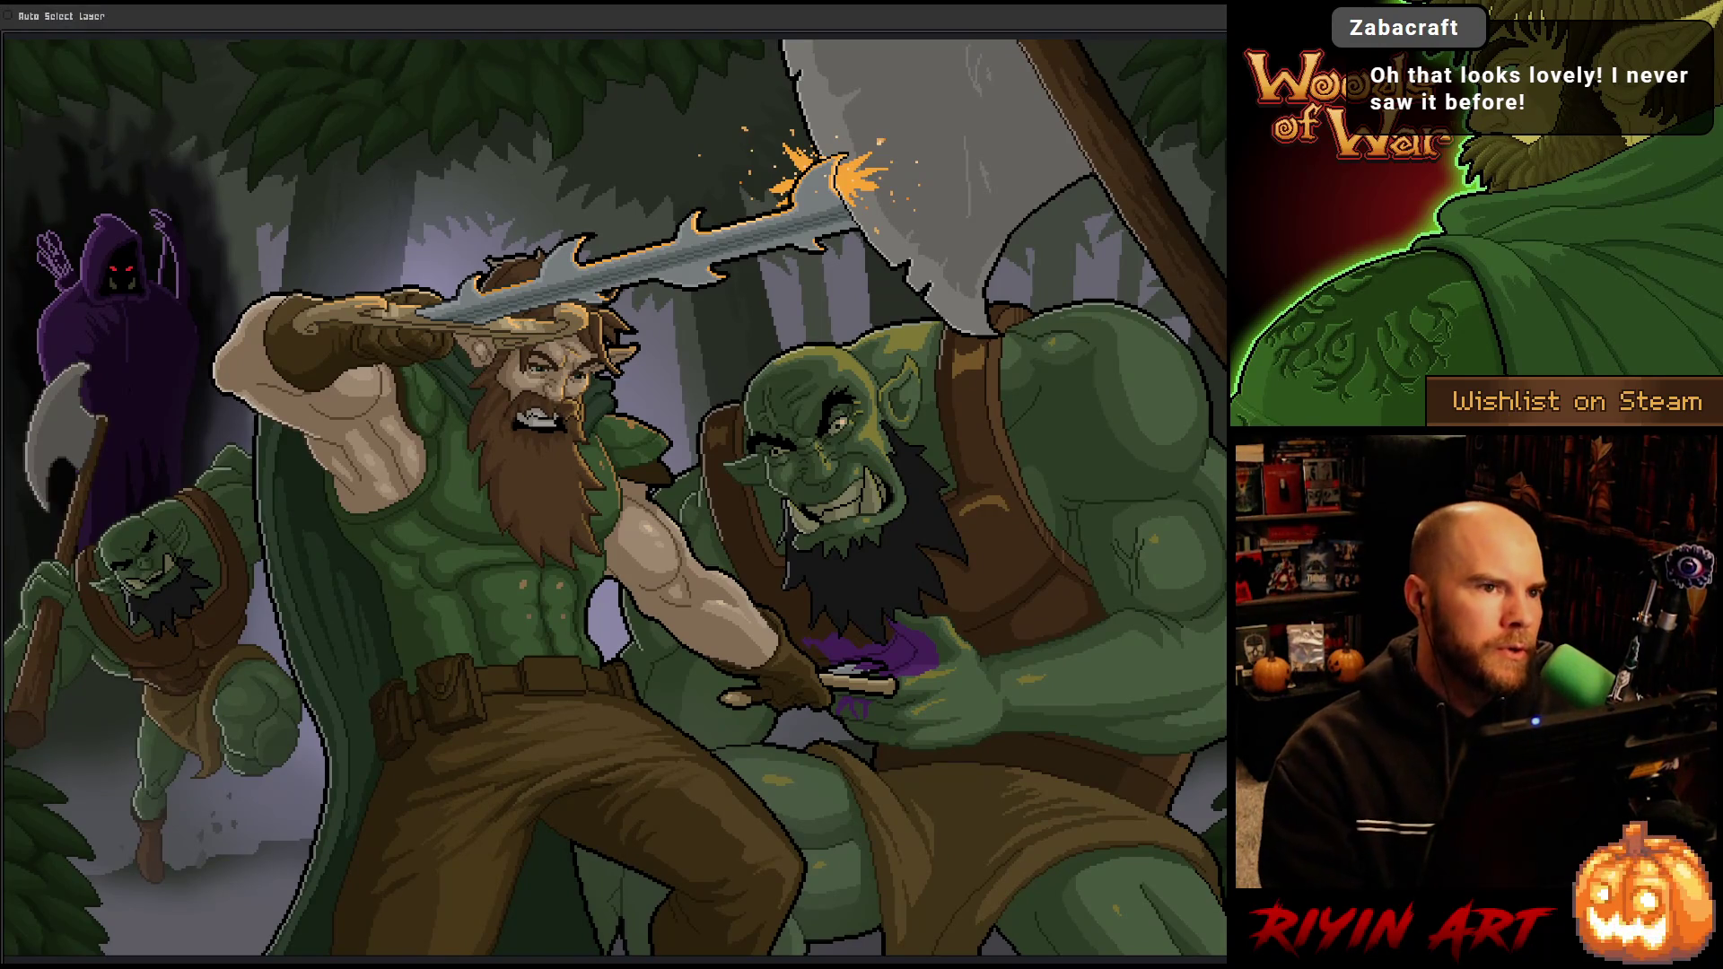
{"action": "key", "text": "space"}
{"action": "mouse_move", "coordinate": [1235, 536]}
{"action": "left_mouse_down"}
{"action": "mouse_move", "coordinate": [1217, 525]}
{"action": "mouse_move", "coordinate": [1231, 534]}
{"action": "left_mouse_up"}
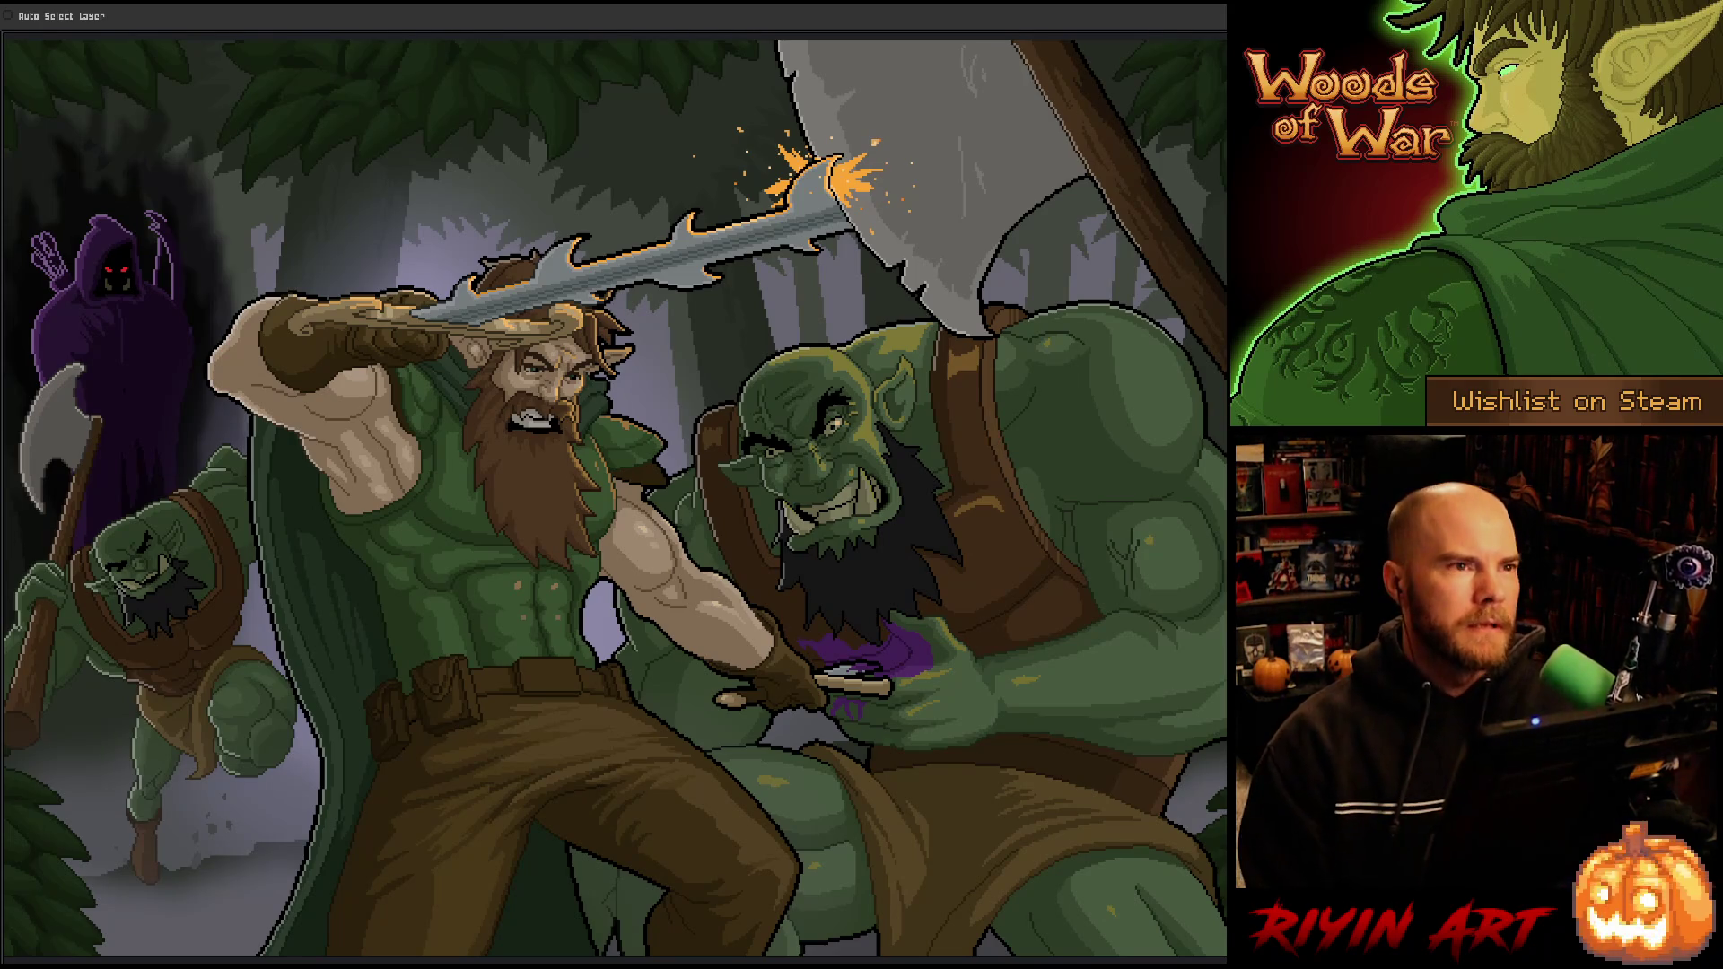
{"action": "scroll", "coordinate": [71, 582], "scroll_direction": "up", "scroll_amount": 5}
{"action": "scroll", "coordinate": [260, 597], "scroll_direction": "down", "scroll_amount": 5}
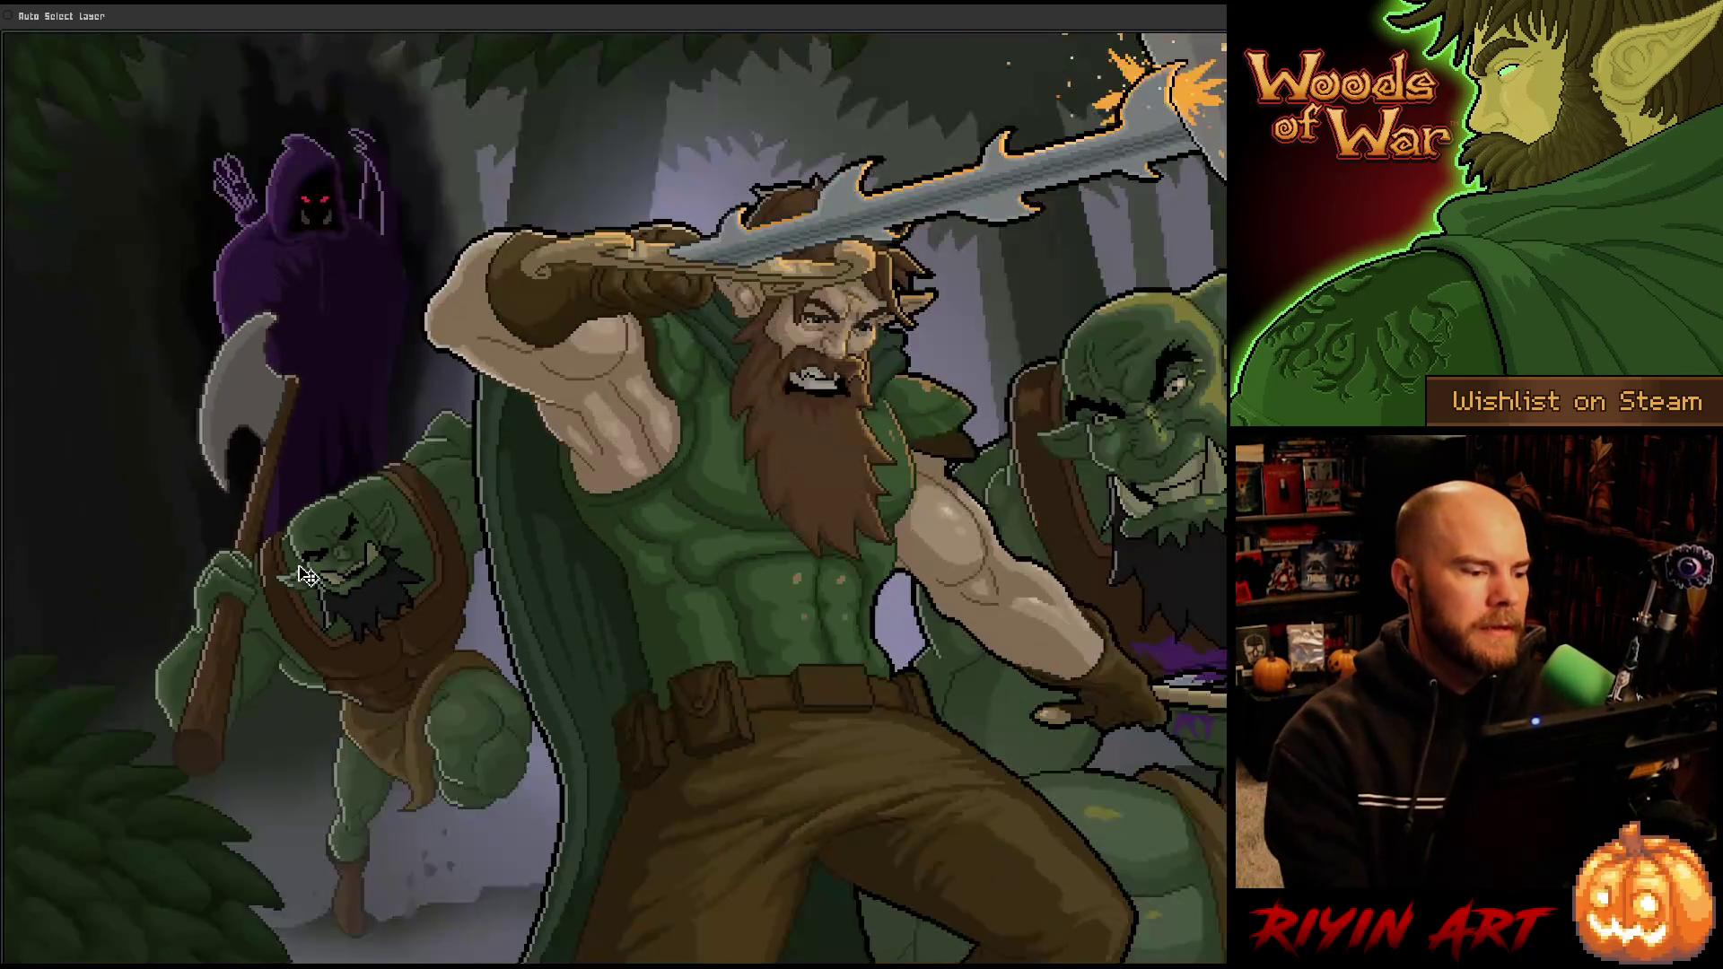
{"action": "scroll", "coordinate": [412, 494], "scroll_direction": "up", "scroll_amount": 3}
{"action": "left_click_drag", "start_coordinate": [415, 498], "coordinate": [428, 469]}
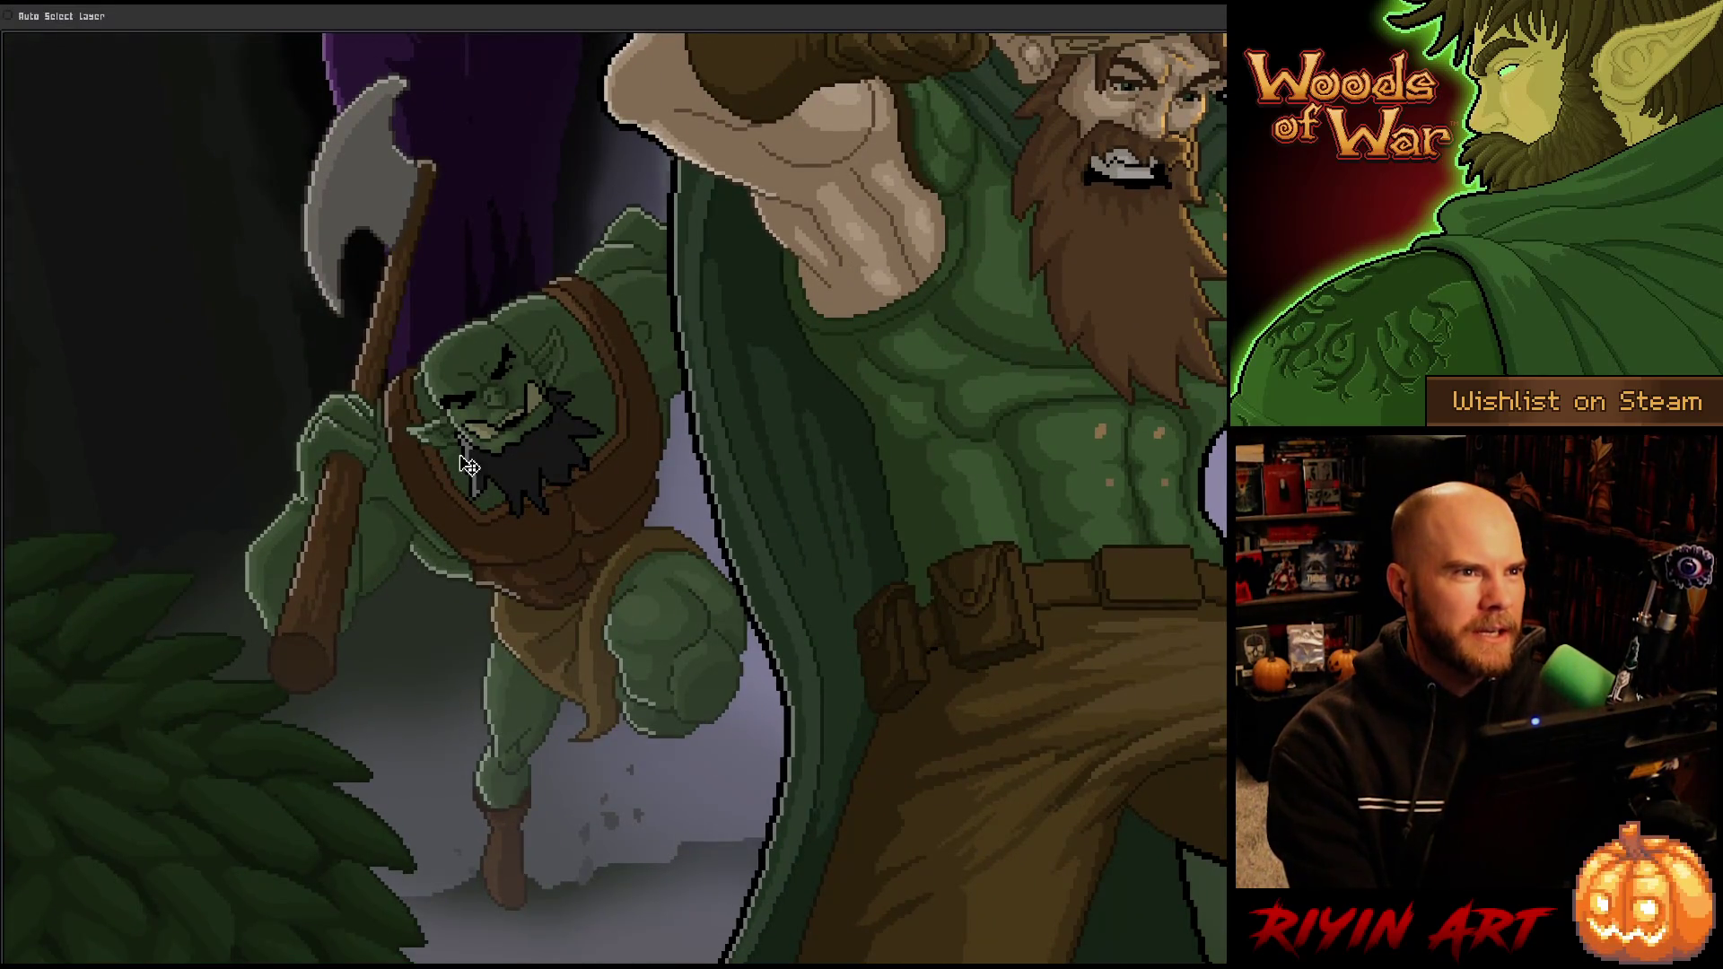
{"action": "scroll", "coordinate": [611, 417], "scroll_direction": "up", "scroll_amount": 2}
{"action": "scroll", "coordinate": [579, 390], "scroll_direction": "down", "scroll_amount": 1}
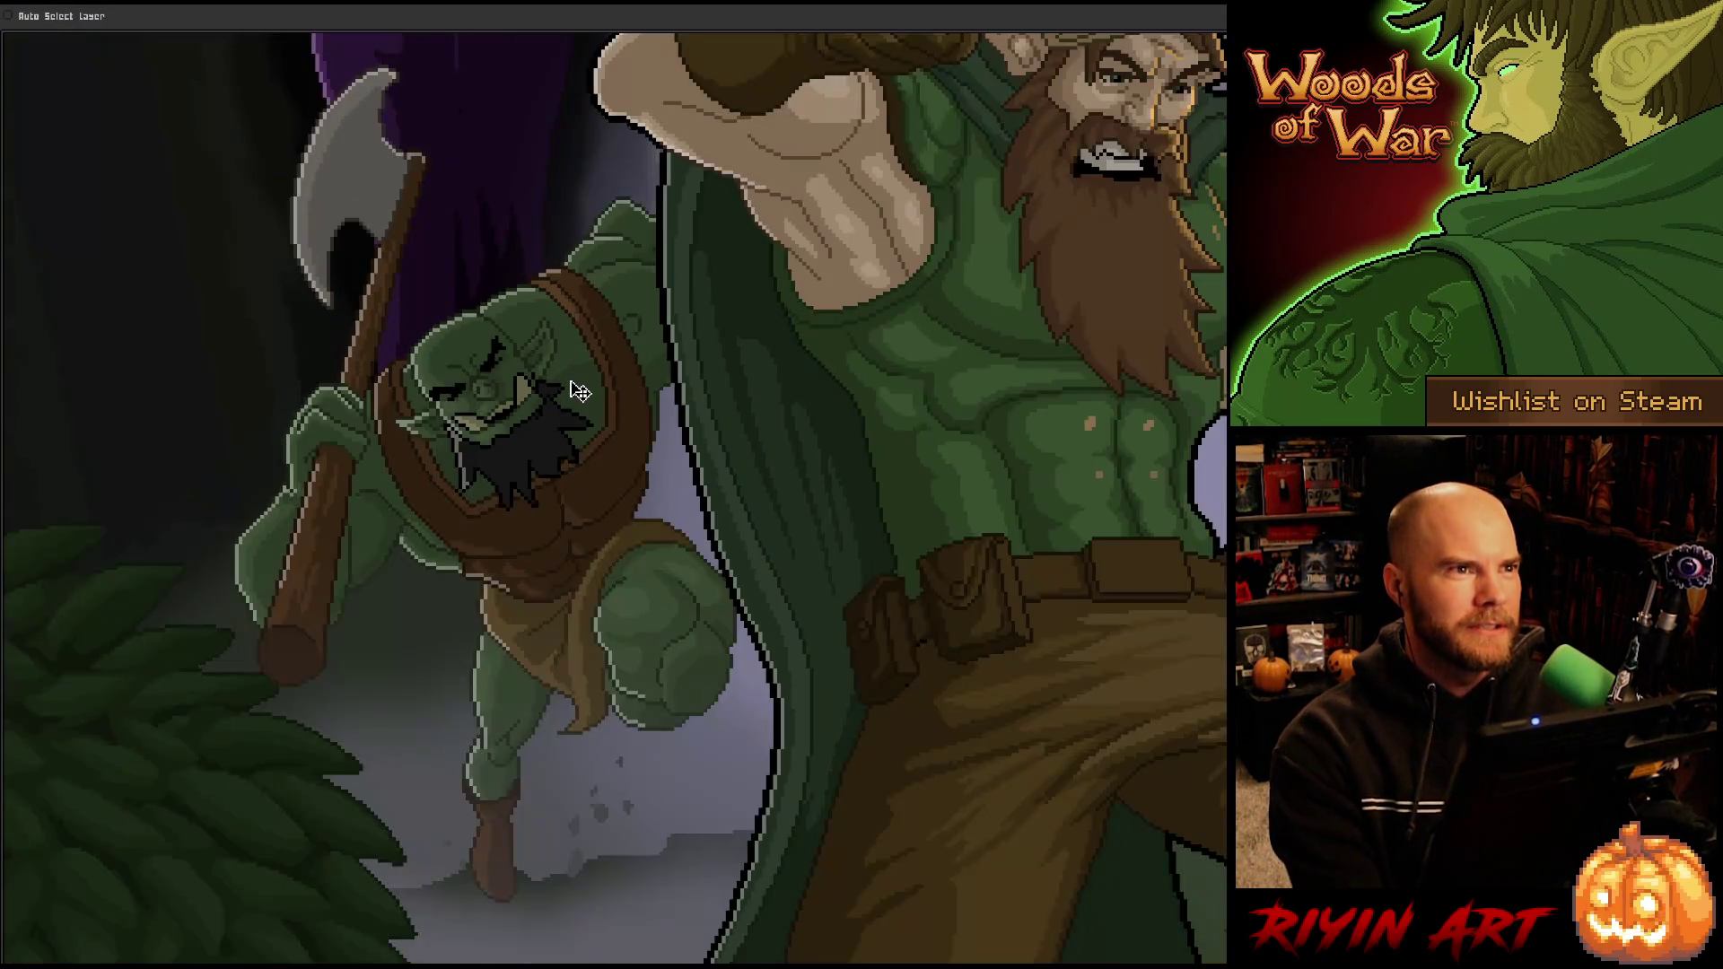
{"action": "scroll", "coordinate": [581, 395], "scroll_direction": "down", "scroll_amount": 1}
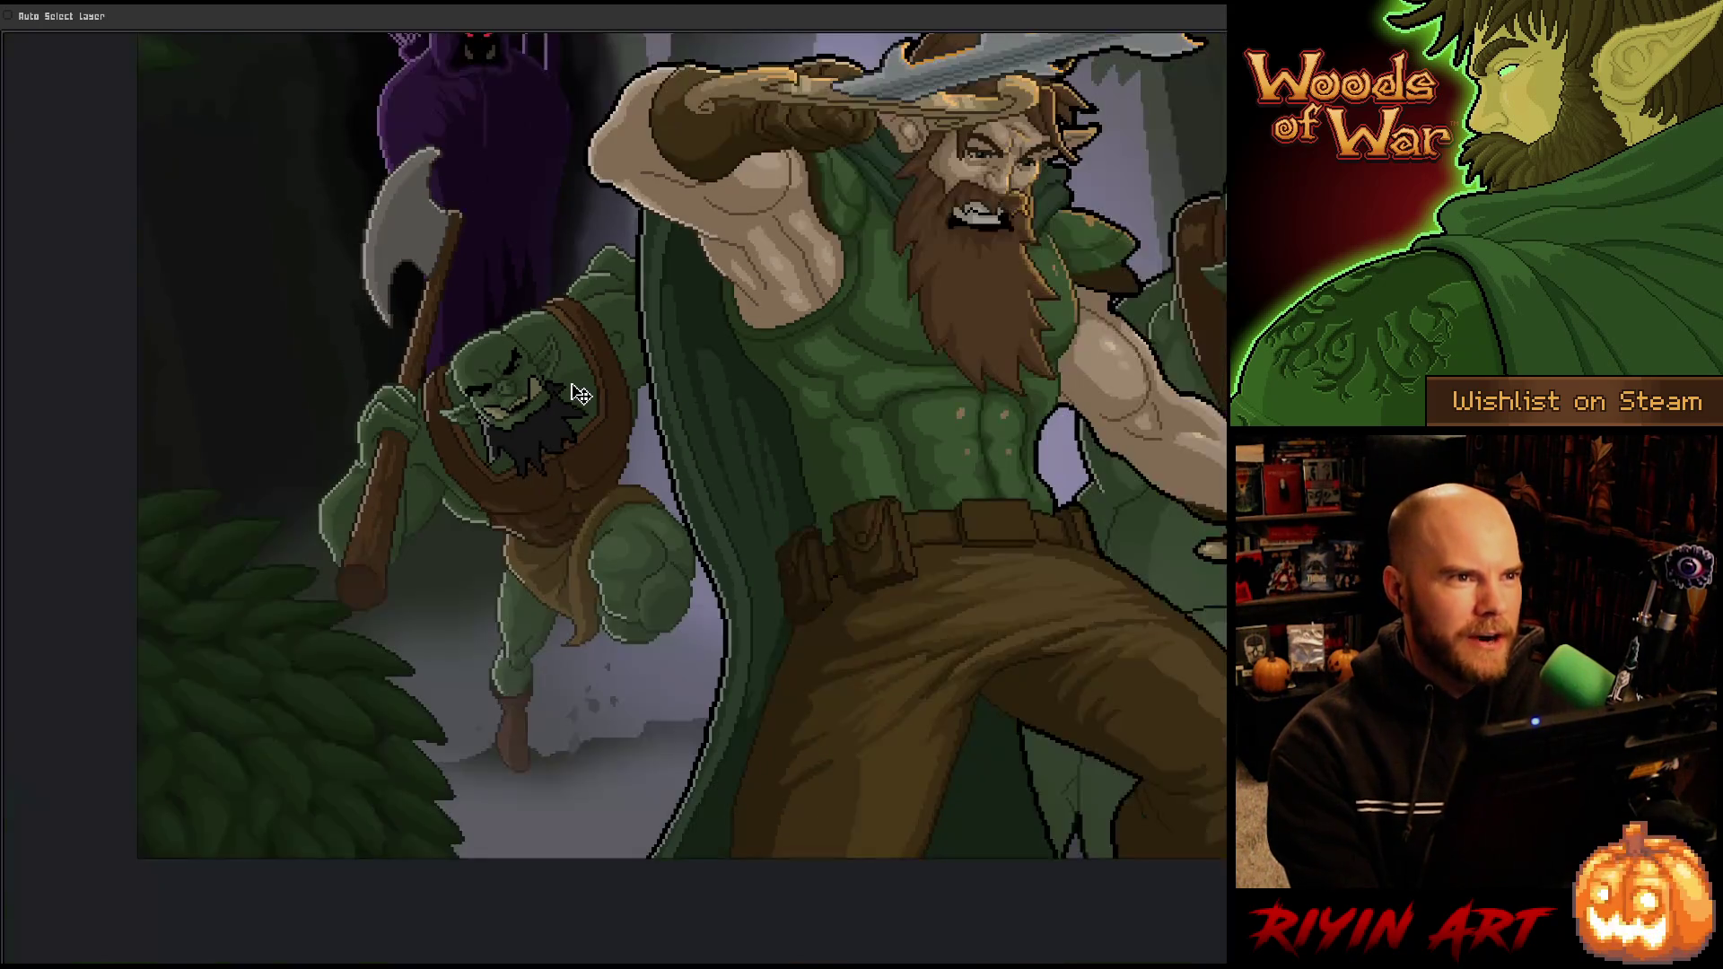
{"action": "left_click_drag", "start_coordinate": [581, 395], "coordinate": [538, 534]}
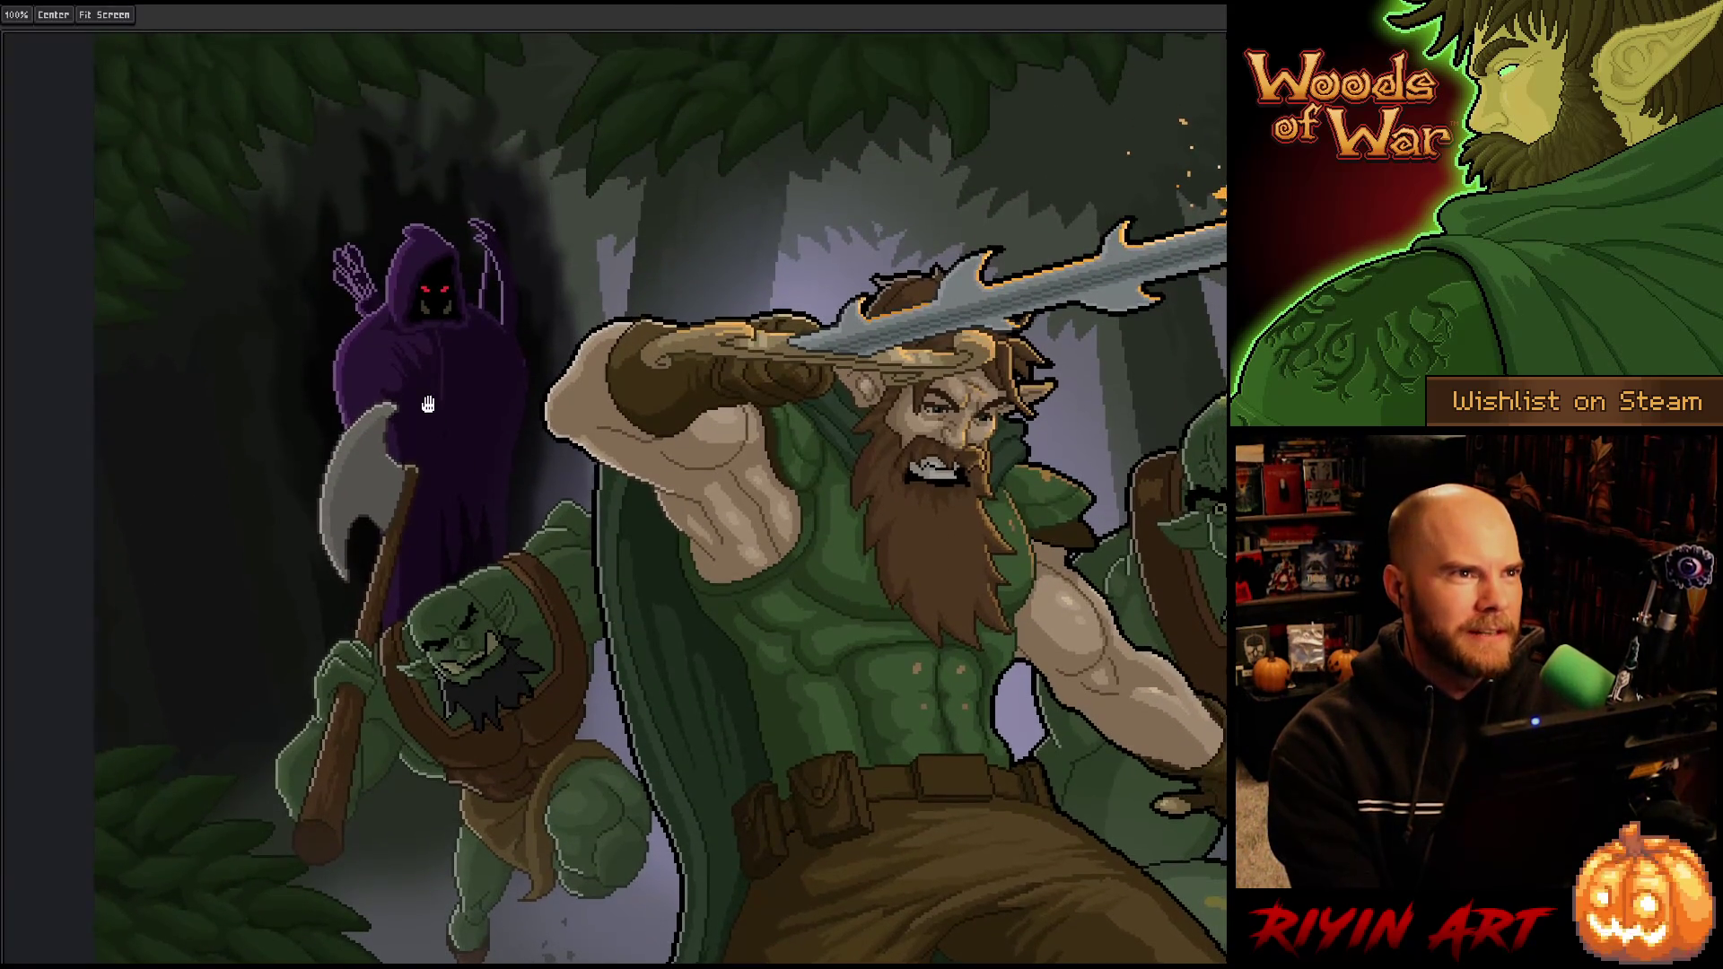
{"action": "scroll", "coordinate": [417, 358], "scroll_direction": "up", "scroll_amount": 3}
{"action": "scroll", "coordinate": [384, 319], "scroll_direction": "up", "scroll_amount": 2}
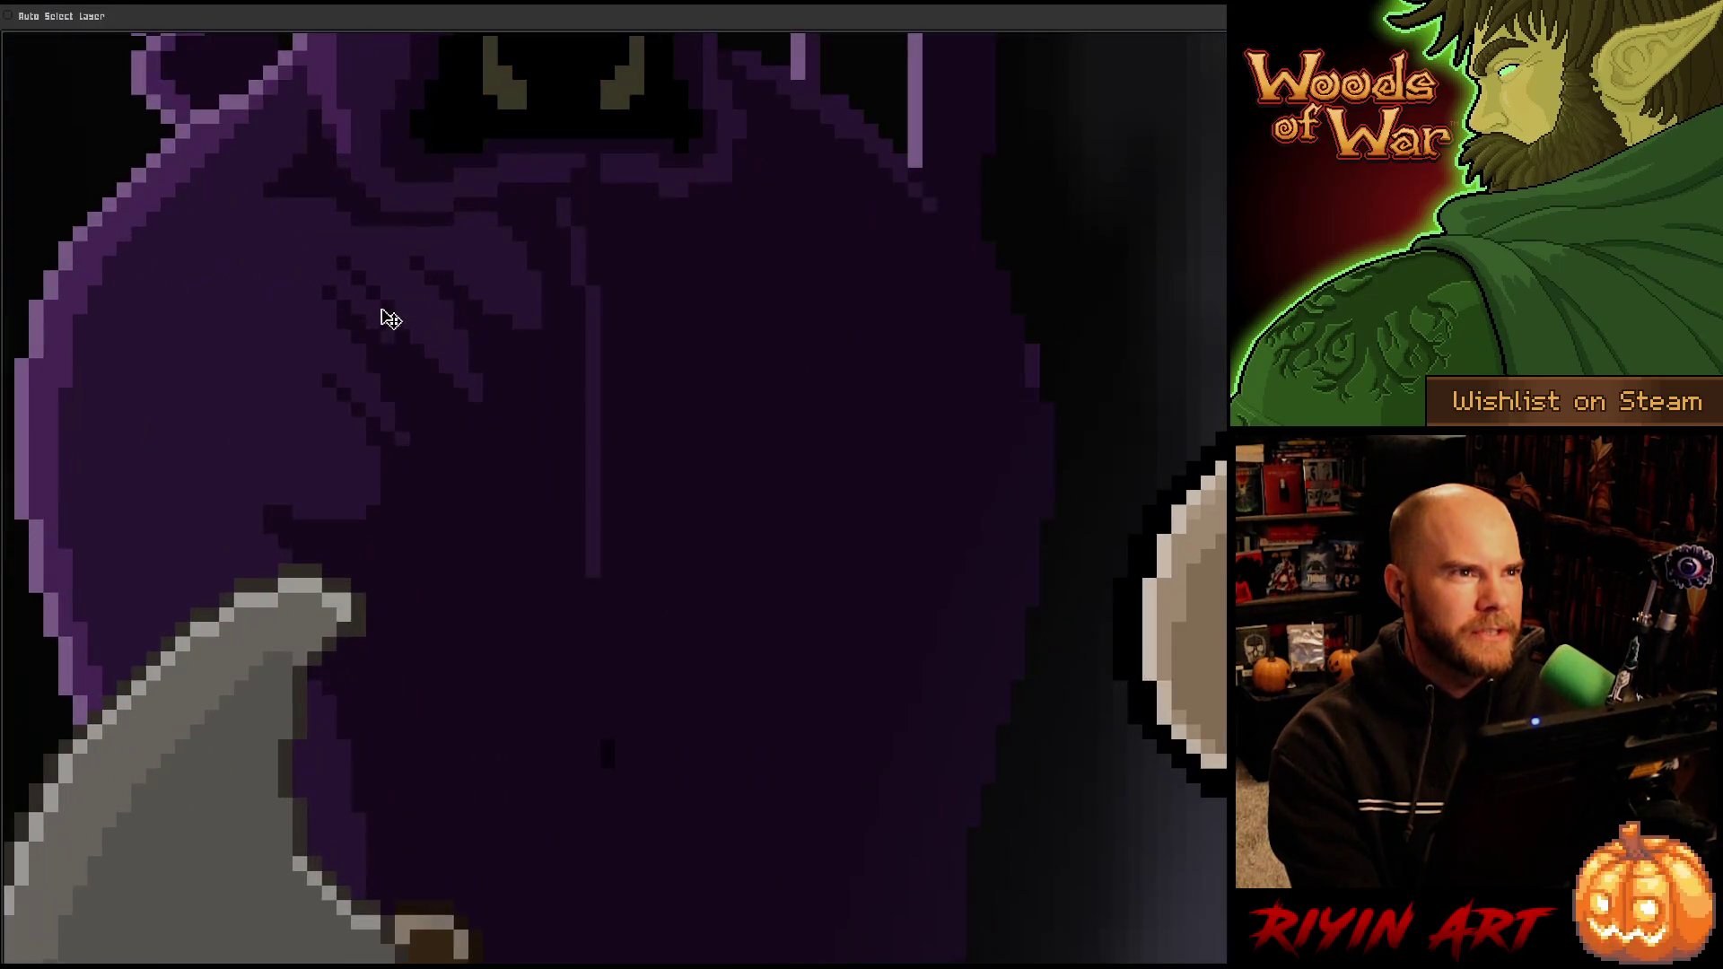
{"action": "scroll", "coordinate": [462, 596], "scroll_direction": "down", "scroll_amount": 1}
{"action": "left_click_drag", "start_coordinate": [461, 596], "coordinate": [597, 503]}
{"action": "scroll", "coordinate": [597, 501], "scroll_direction": "down", "scroll_amount": 2}
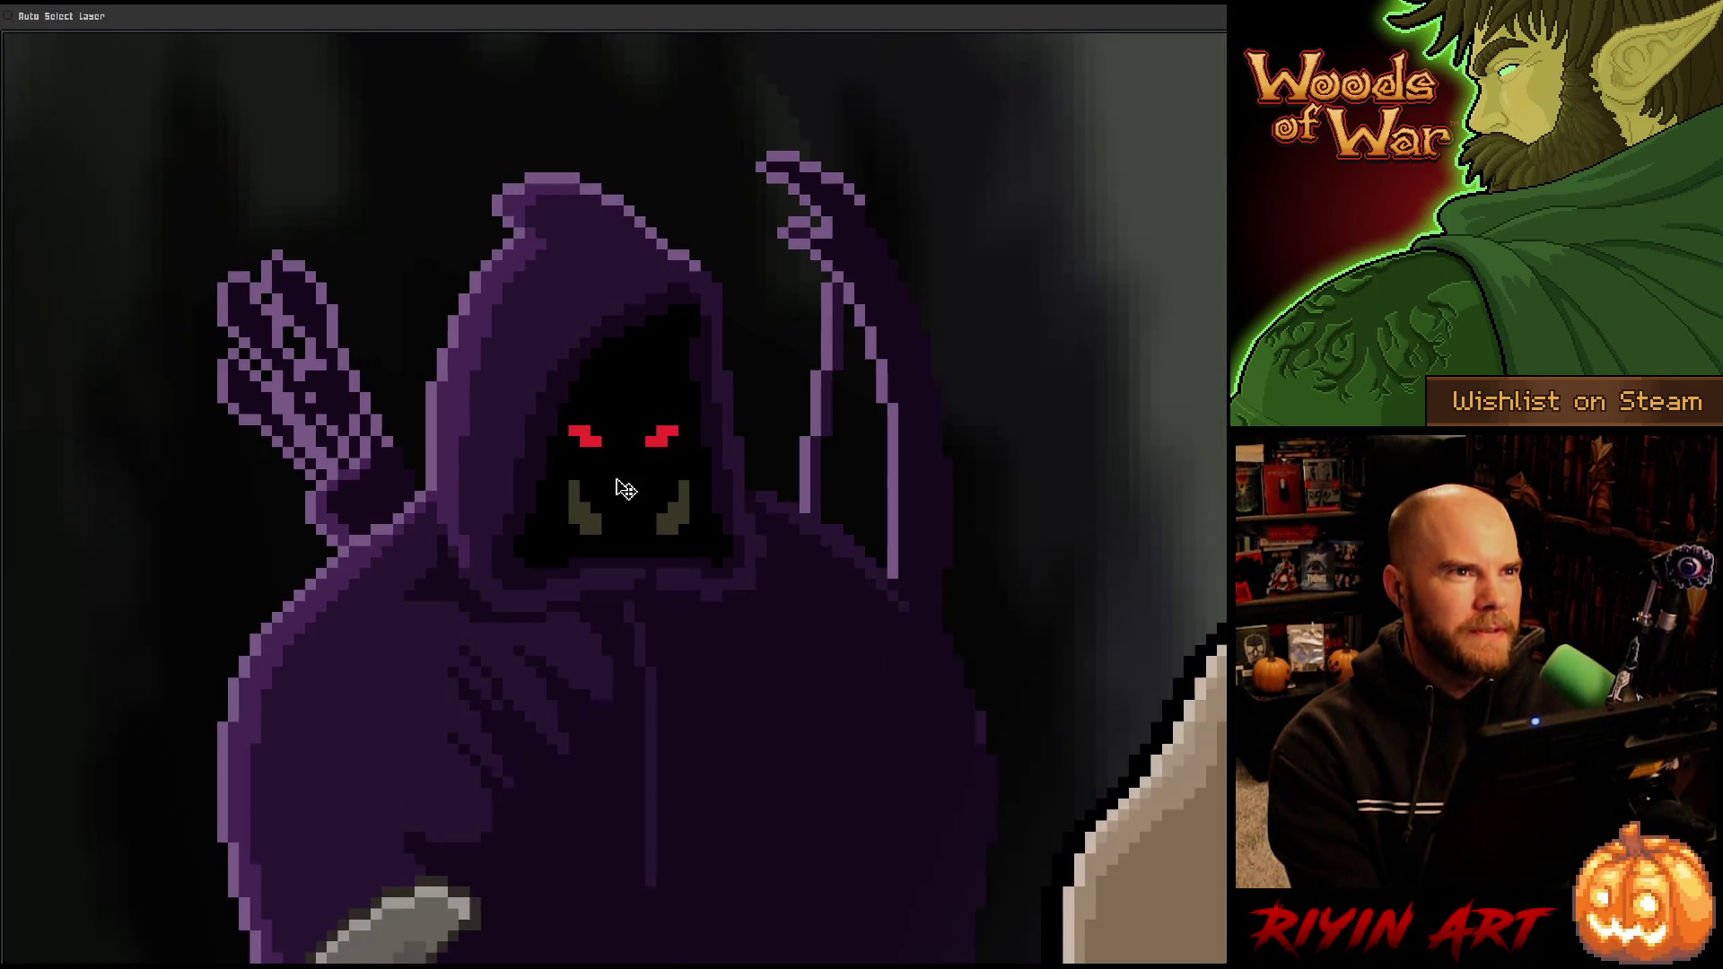
{"action": "scroll", "coordinate": [635, 485], "scroll_direction": "down", "scroll_amount": 2}
{"action": "mouse_move", "coordinate": [685, 619]}
{"action": "left_mouse_down"}
{"action": "mouse_move", "coordinate": [696, 480]}
{"action": "mouse_move", "coordinate": [332, 475]}
{"action": "left_mouse_up"}
{"action": "scroll", "coordinate": [738, 483], "scroll_direction": "down", "scroll_amount": 1}
{"action": "scroll", "coordinate": [625, 375], "scroll_direction": "up", "scroll_amount": 1}
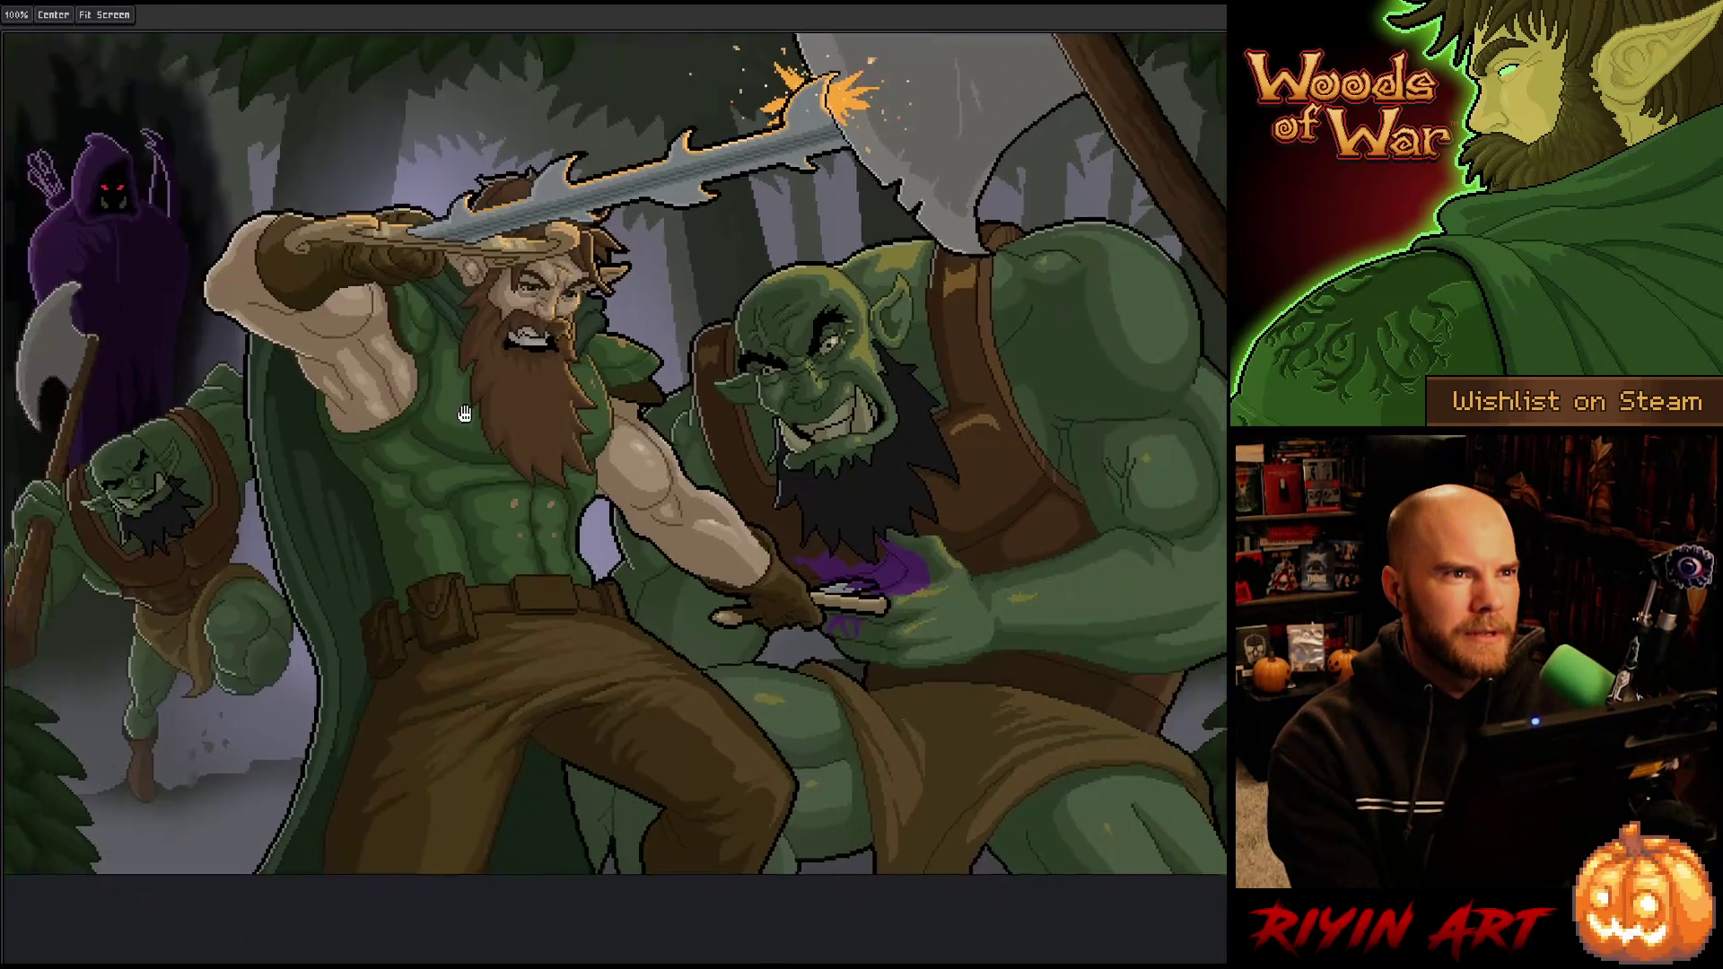
{"action": "scroll", "coordinate": [626, 375], "scroll_direction": "up", "scroll_amount": 2}
{"action": "scroll", "coordinate": [626, 375], "scroll_direction": "up", "scroll_amount": 2}
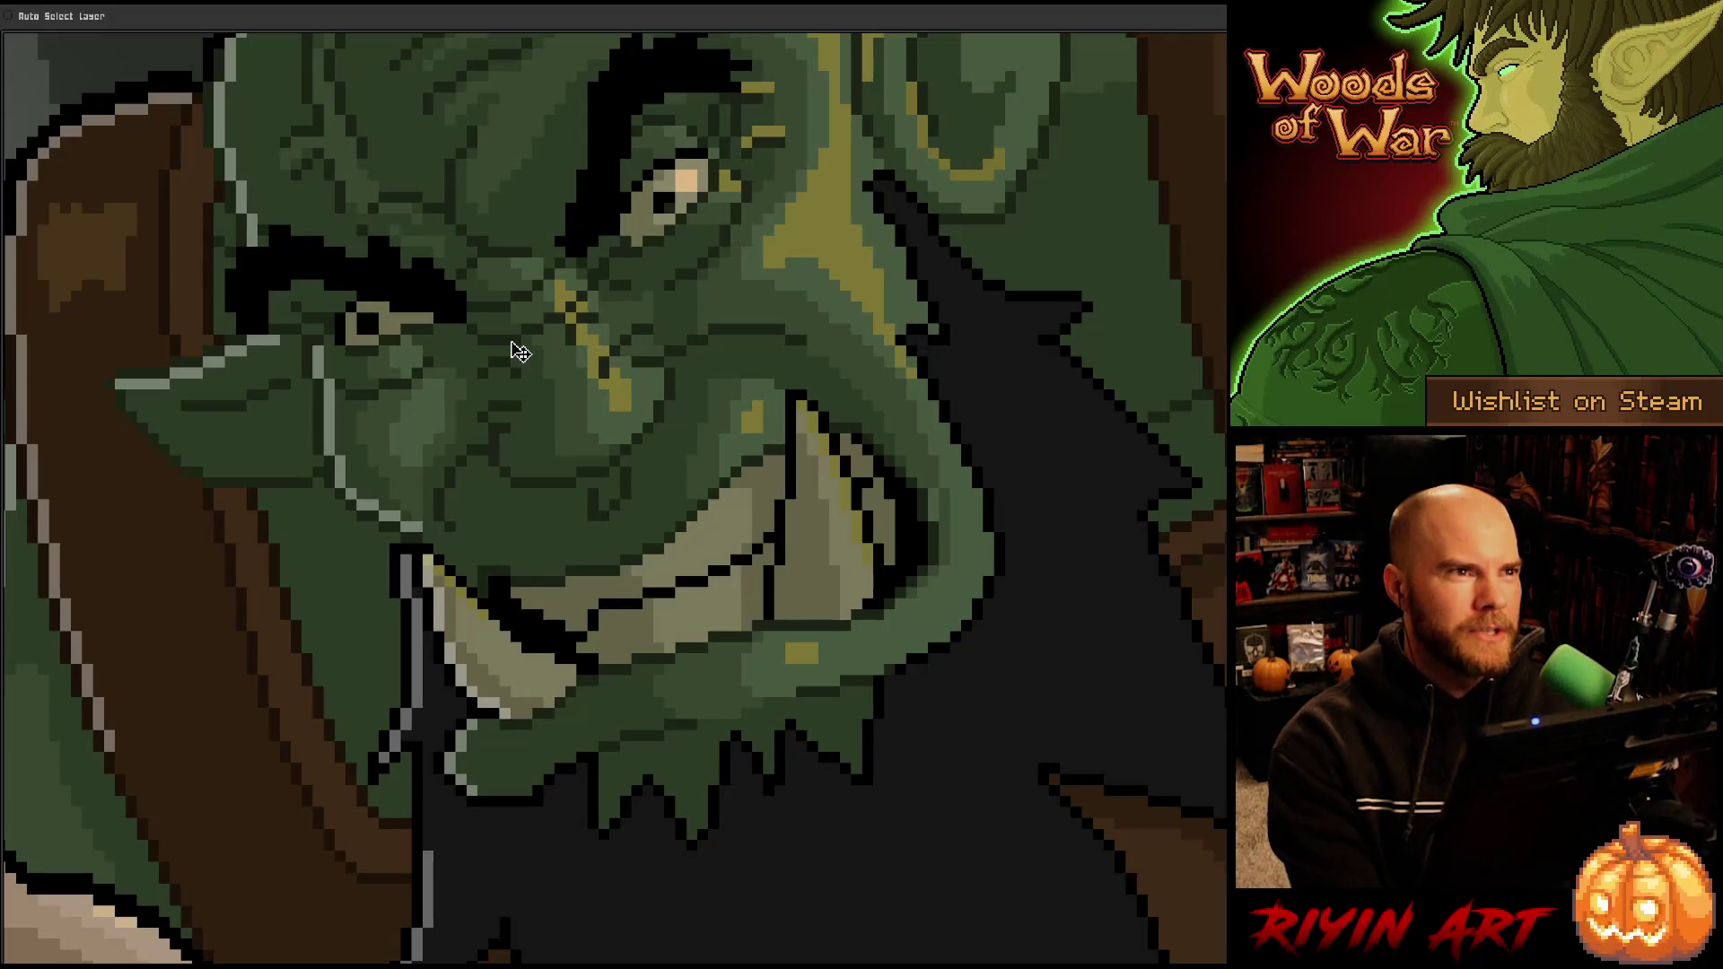
{"action": "scroll", "coordinate": [519, 352], "scroll_direction": "down", "scroll_amount": 2}
{"action": "scroll", "coordinate": [534, 395], "scroll_direction": "up", "scroll_amount": 3}
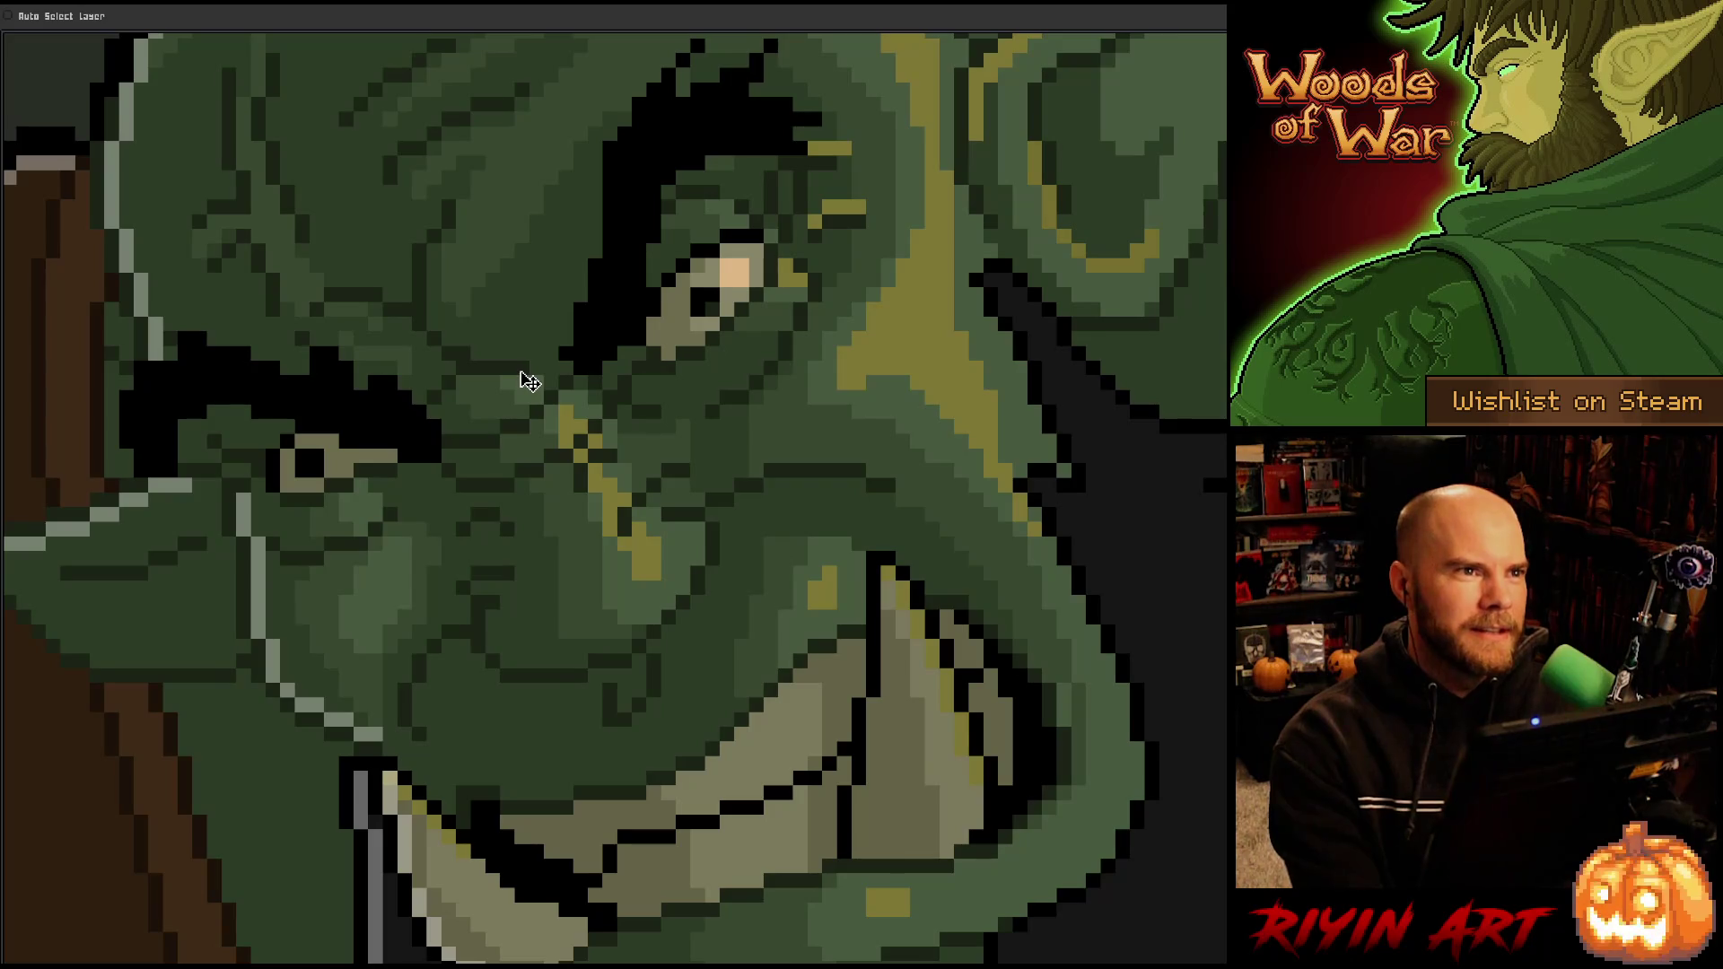
{"action": "key", "text": "ctrl+0"}
{"action": "scroll", "coordinate": [485, 497], "scroll_direction": "down", "scroll_amount": 5}
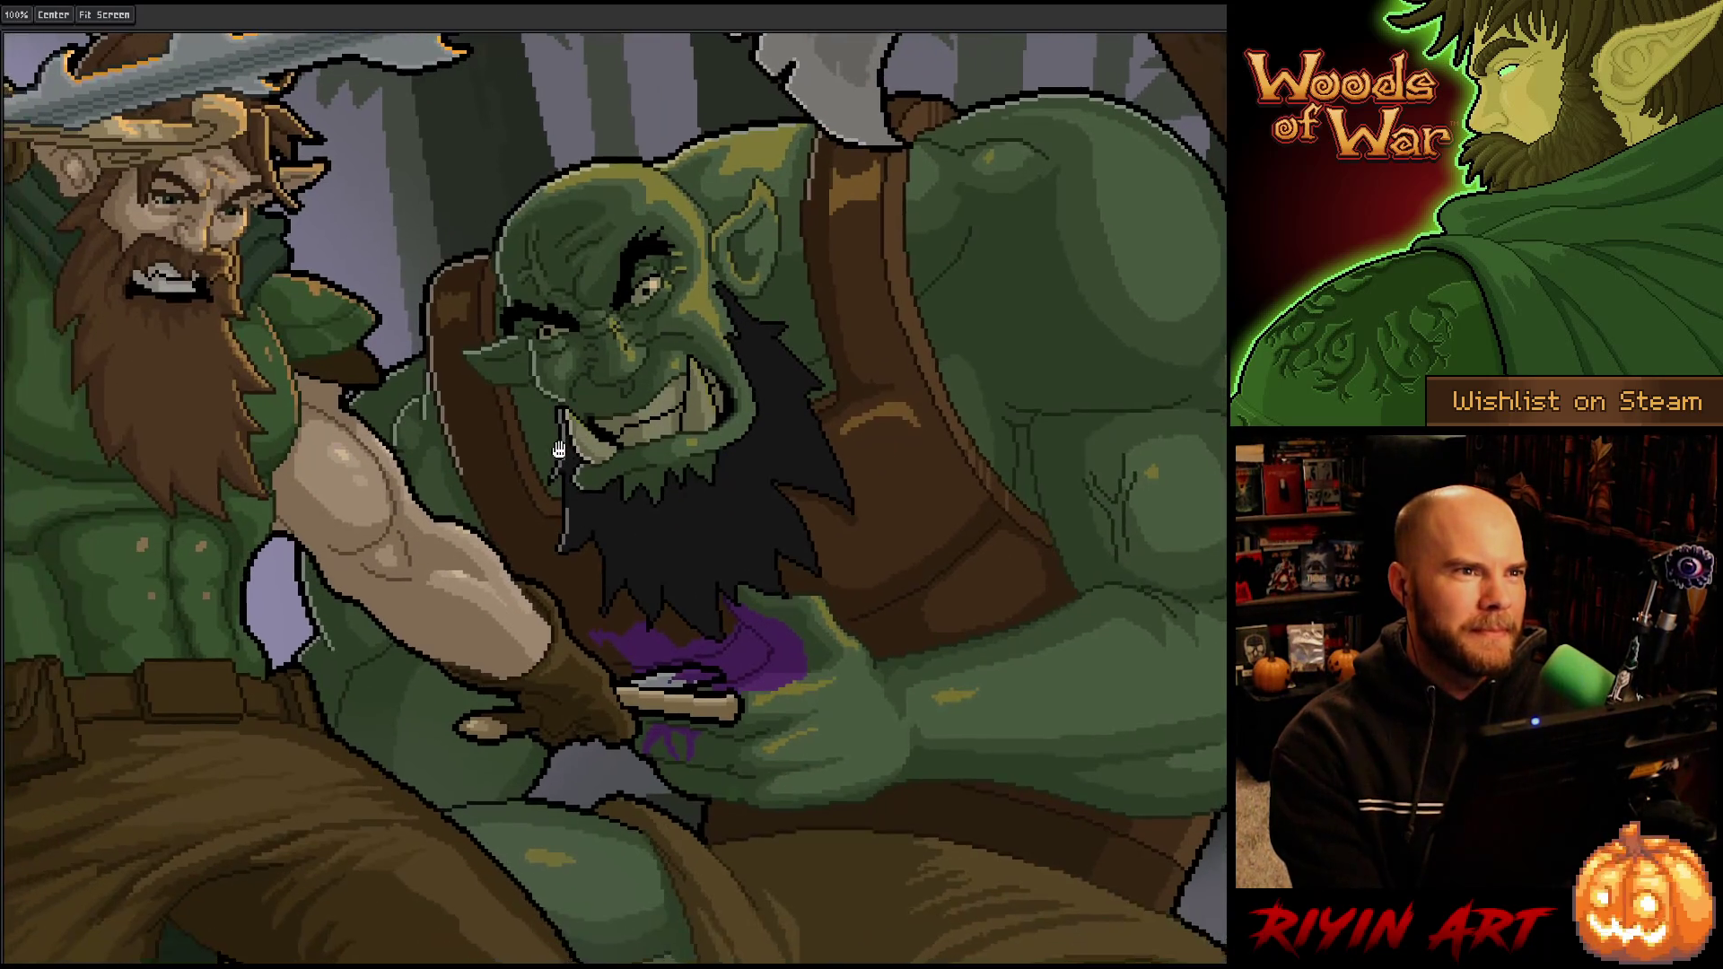
{"action": "key", "text": "v"}
{"action": "scroll", "coordinate": [675, 569], "scroll_direction": "up", "scroll_amount": 5}
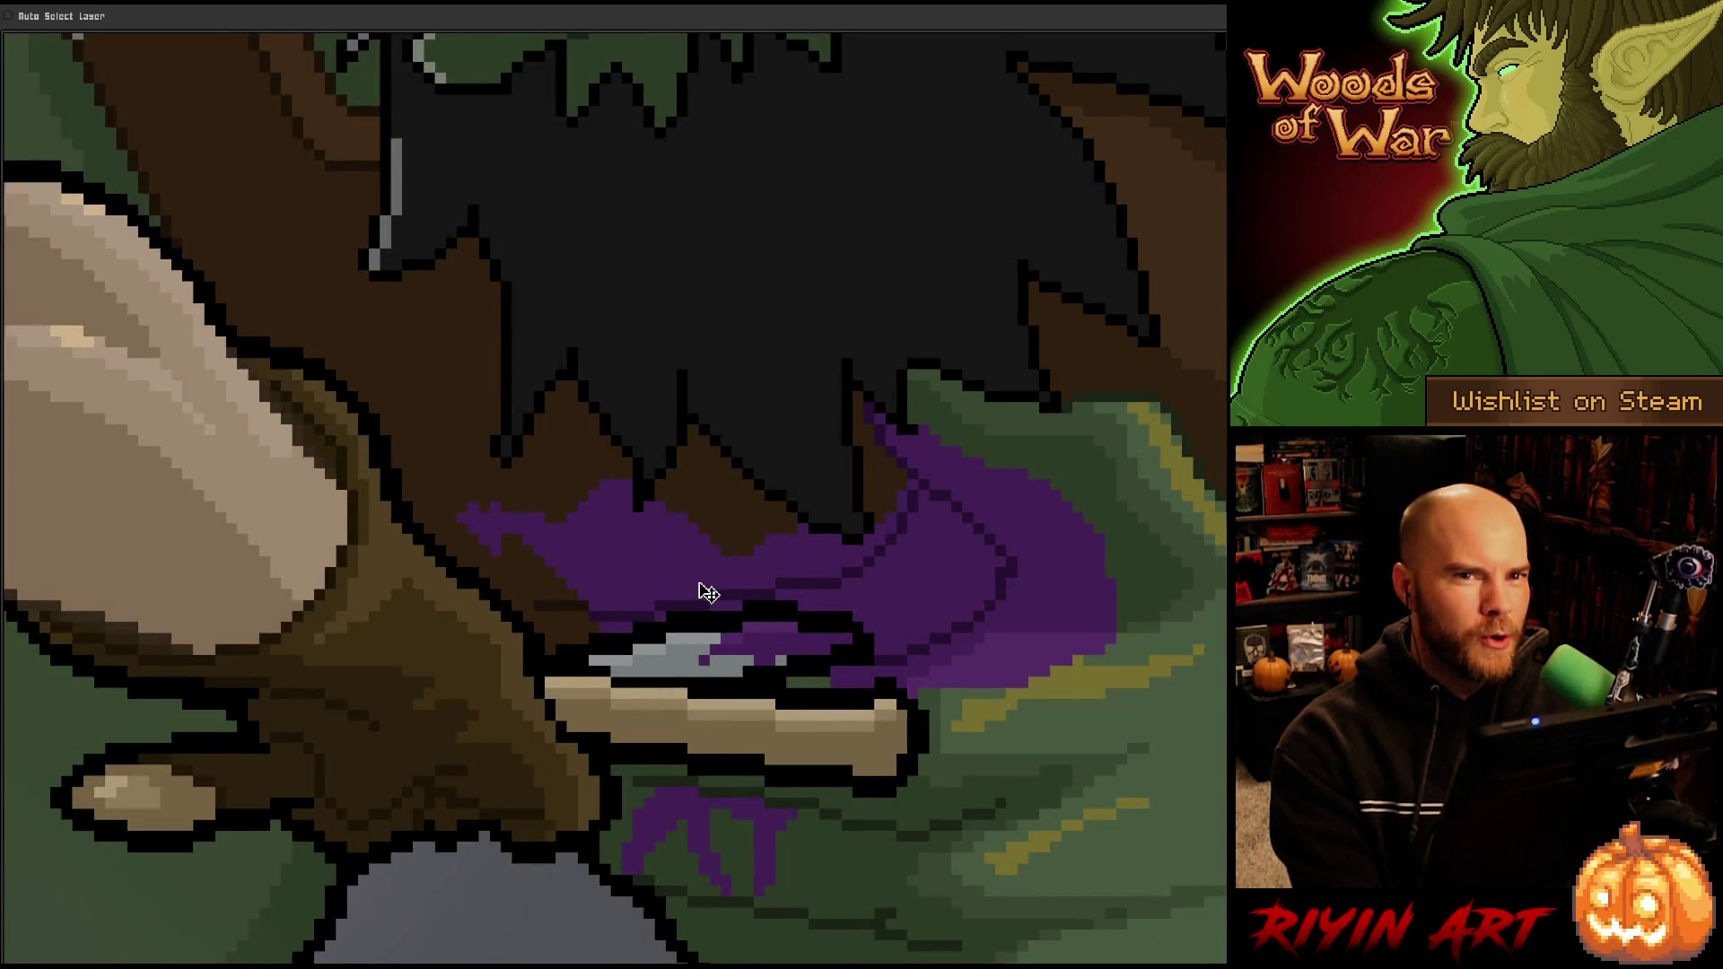
{"action": "scroll", "coordinate": [709, 593], "scroll_direction": "down", "scroll_amount": 3}
{"action": "scroll", "coordinate": [709, 594], "scroll_direction": "up", "scroll_amount": 4}
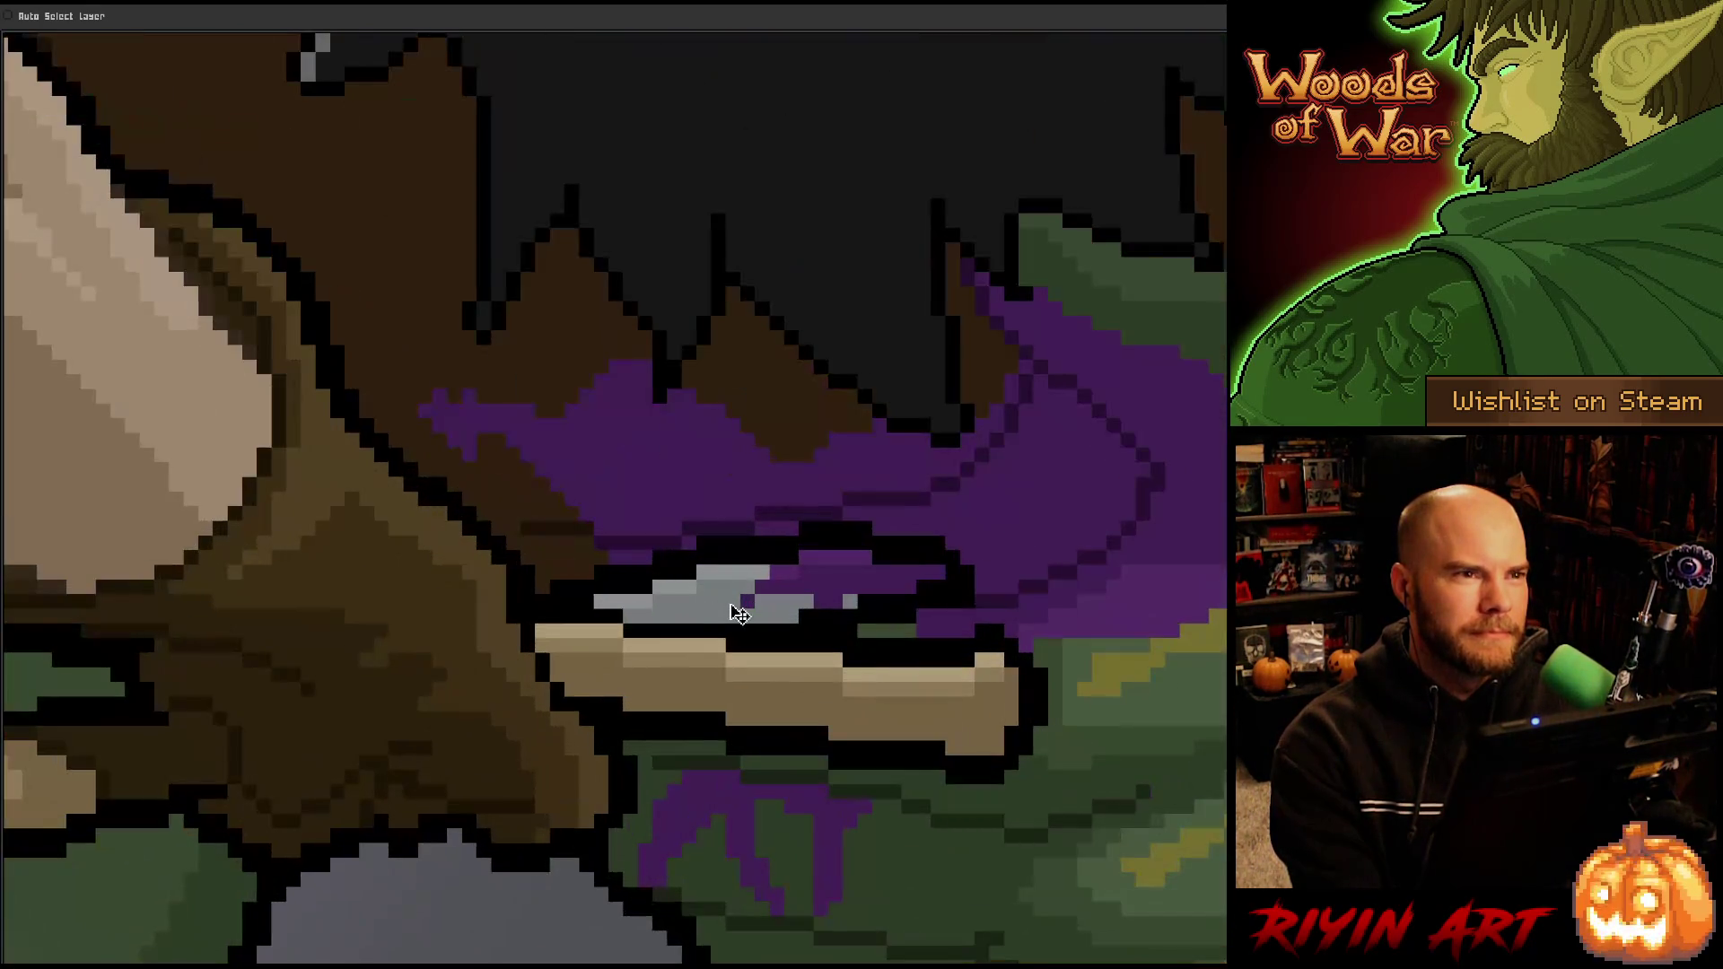
{"action": "scroll", "coordinate": [747, 609], "scroll_direction": "down", "scroll_amount": 1}
{"action": "scroll", "coordinate": [747, 609], "scroll_direction": "down", "scroll_amount": 3}
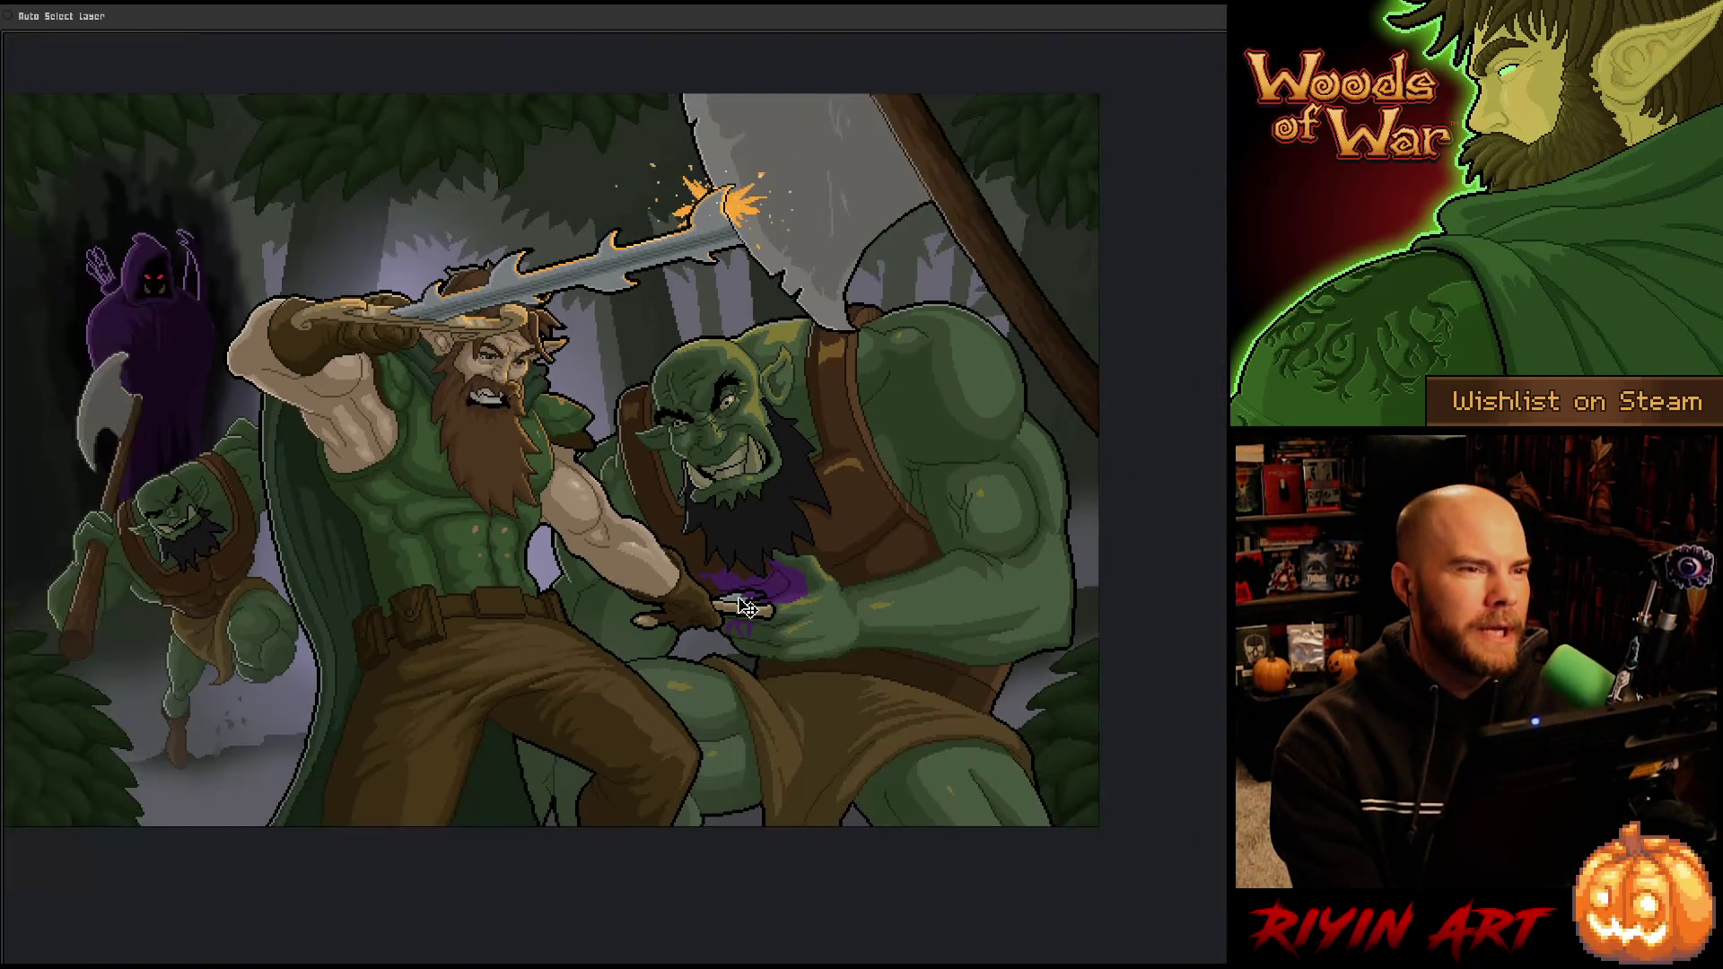
{"action": "scroll", "coordinate": [711, 587], "scroll_direction": "up", "scroll_amount": 2}
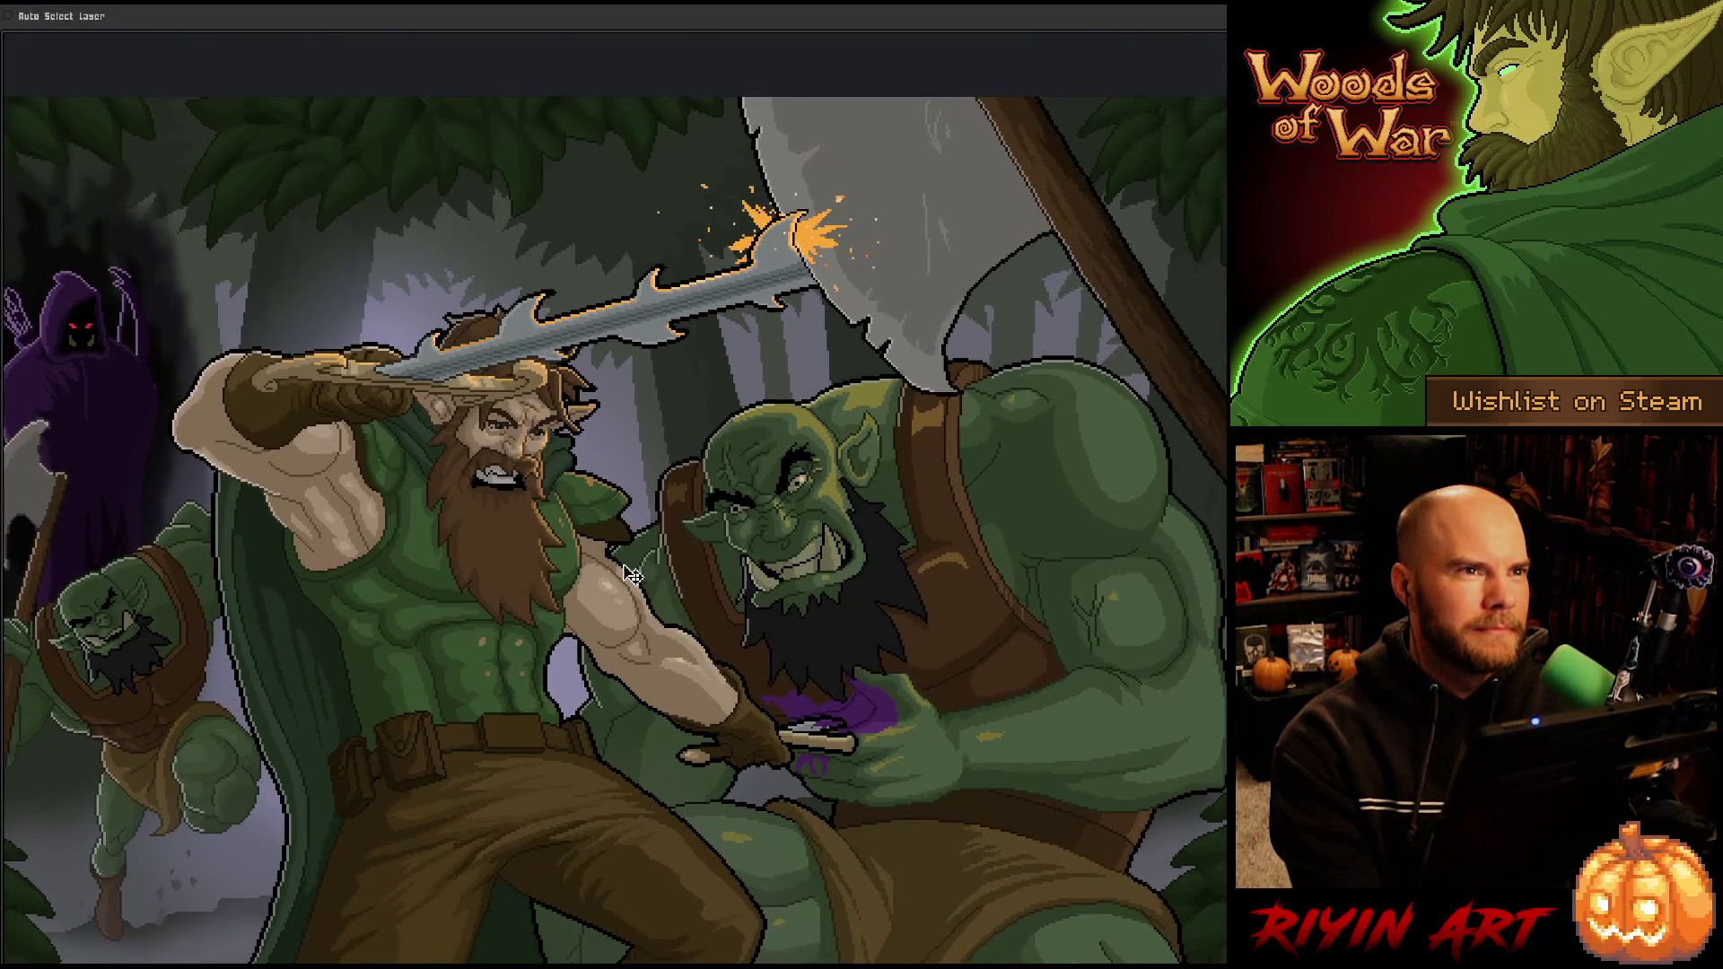
{"action": "scroll", "coordinate": [631, 574], "scroll_direction": "up", "scroll_amount": 1}
{"action": "scroll", "coordinate": [628, 569], "scroll_direction": "up", "scroll_amount": 1}
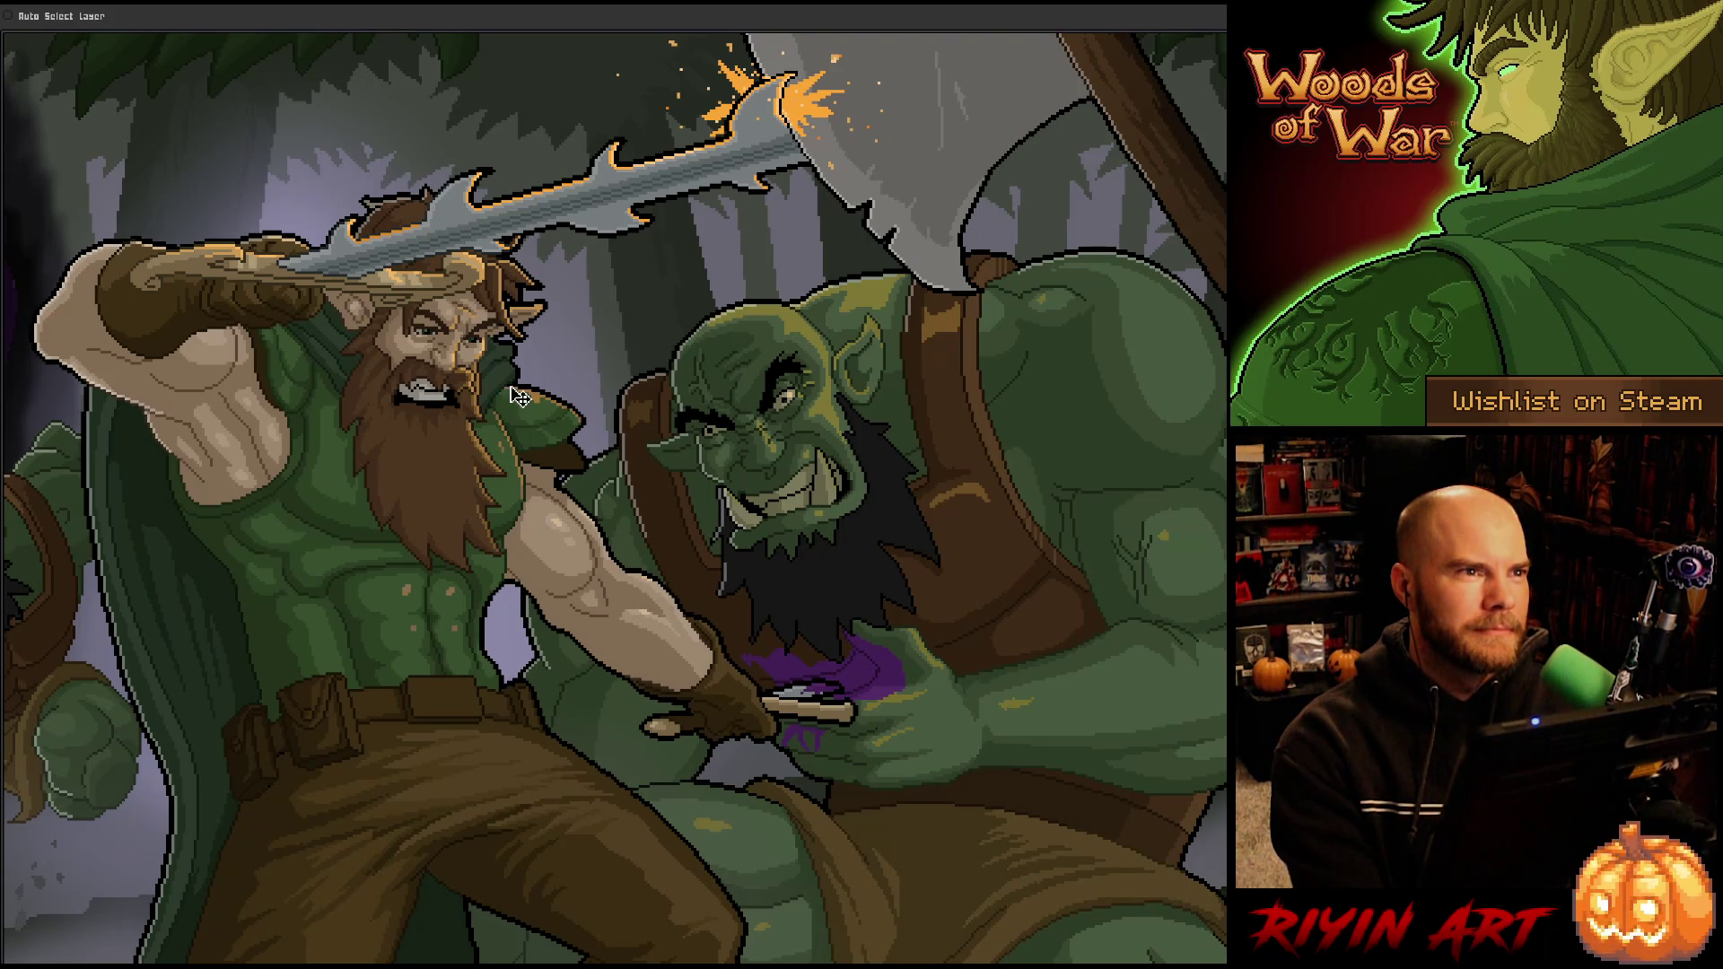
{"action": "scroll", "coordinate": [386, 610], "scroll_direction": "up", "scroll_amount": 3}
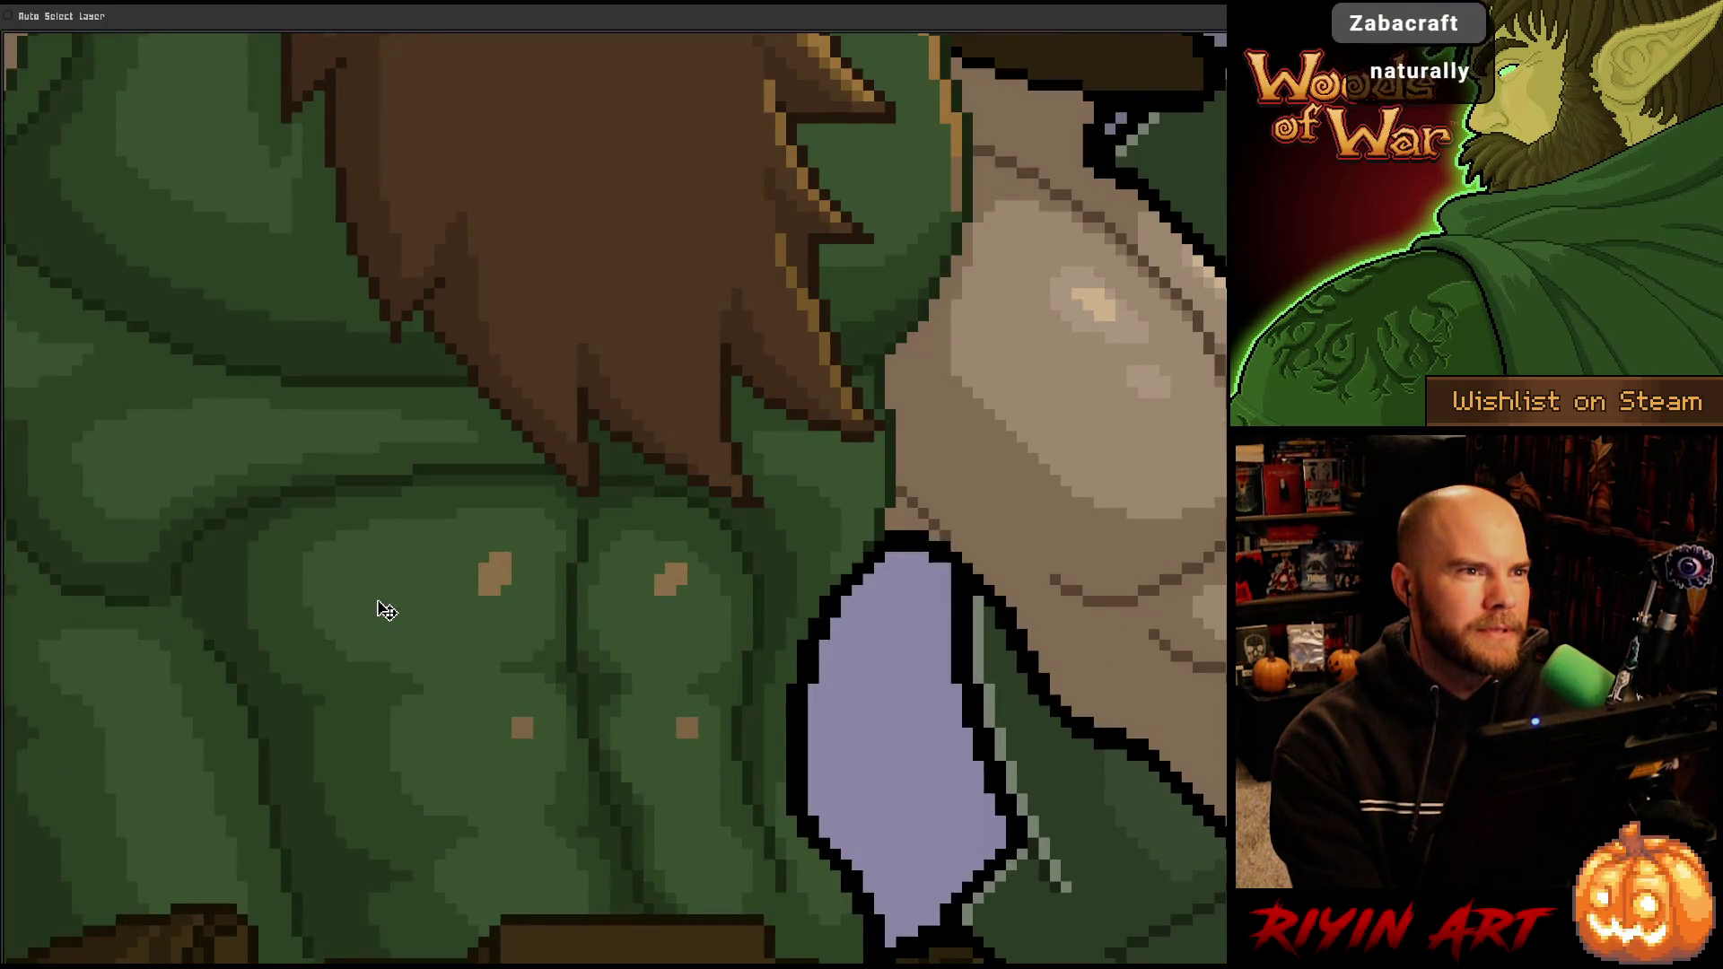
{"action": "scroll", "coordinate": [386, 611], "scroll_direction": "down", "scroll_amount": 3}
{"action": "scroll", "coordinate": [377, 604], "scroll_direction": "down", "scroll_amount": 1}
{"action": "scroll", "coordinate": [377, 604], "scroll_direction": "up", "scroll_amount": 1}
{"action": "mouse_move", "coordinate": [377, 604]}
{"action": "left_mouse_down"}
{"action": "mouse_move", "coordinate": [457, 616]}
{"action": "mouse_move", "coordinate": [395, 592]}
{"action": "left_mouse_up"}
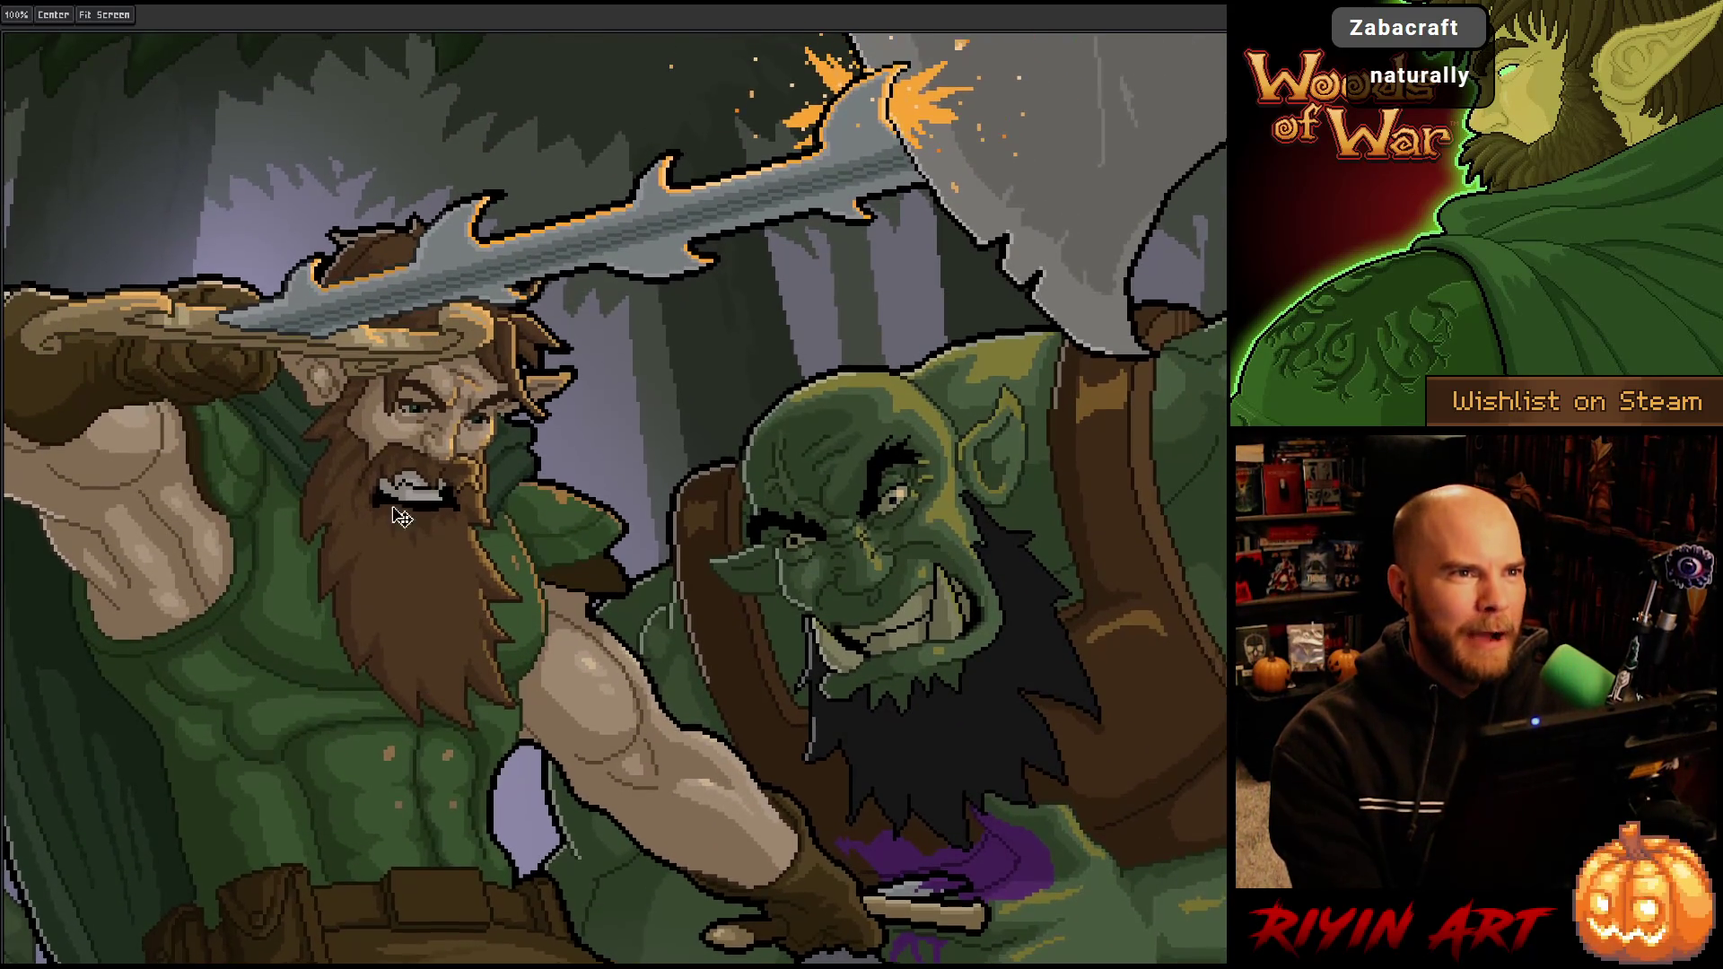
{"action": "scroll", "coordinate": [504, 373], "scroll_direction": "up", "scroll_amount": 4}
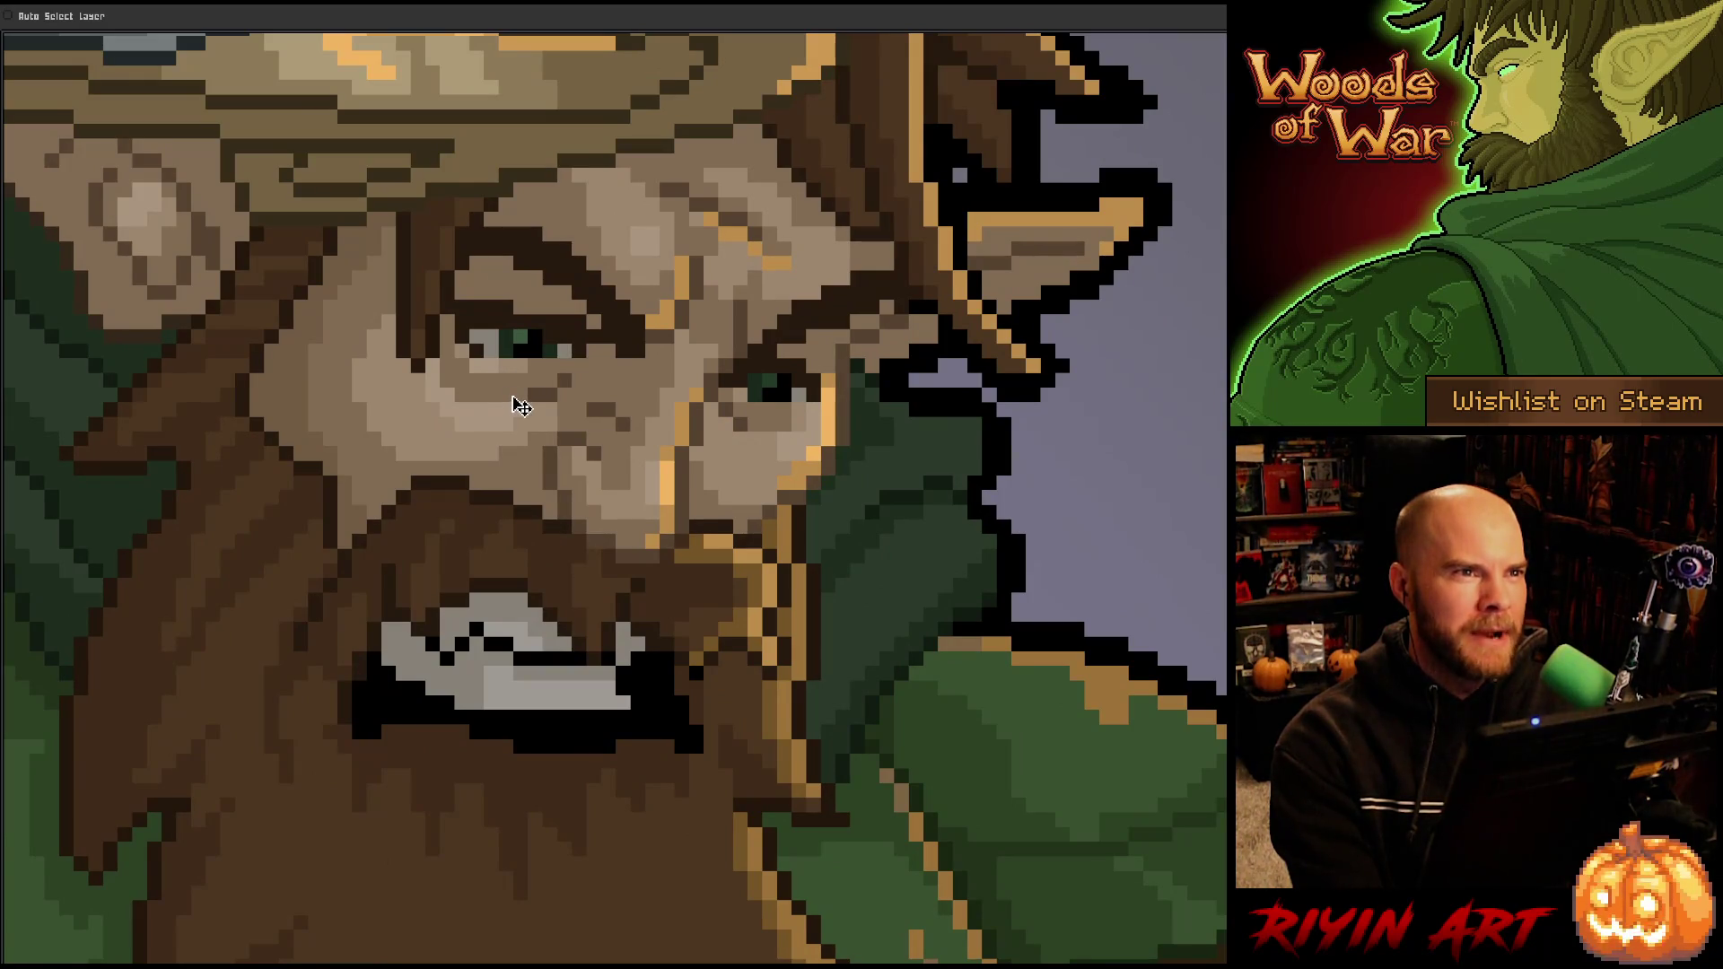
{"action": "scroll", "coordinate": [522, 407], "scroll_direction": "down", "scroll_amount": 5}
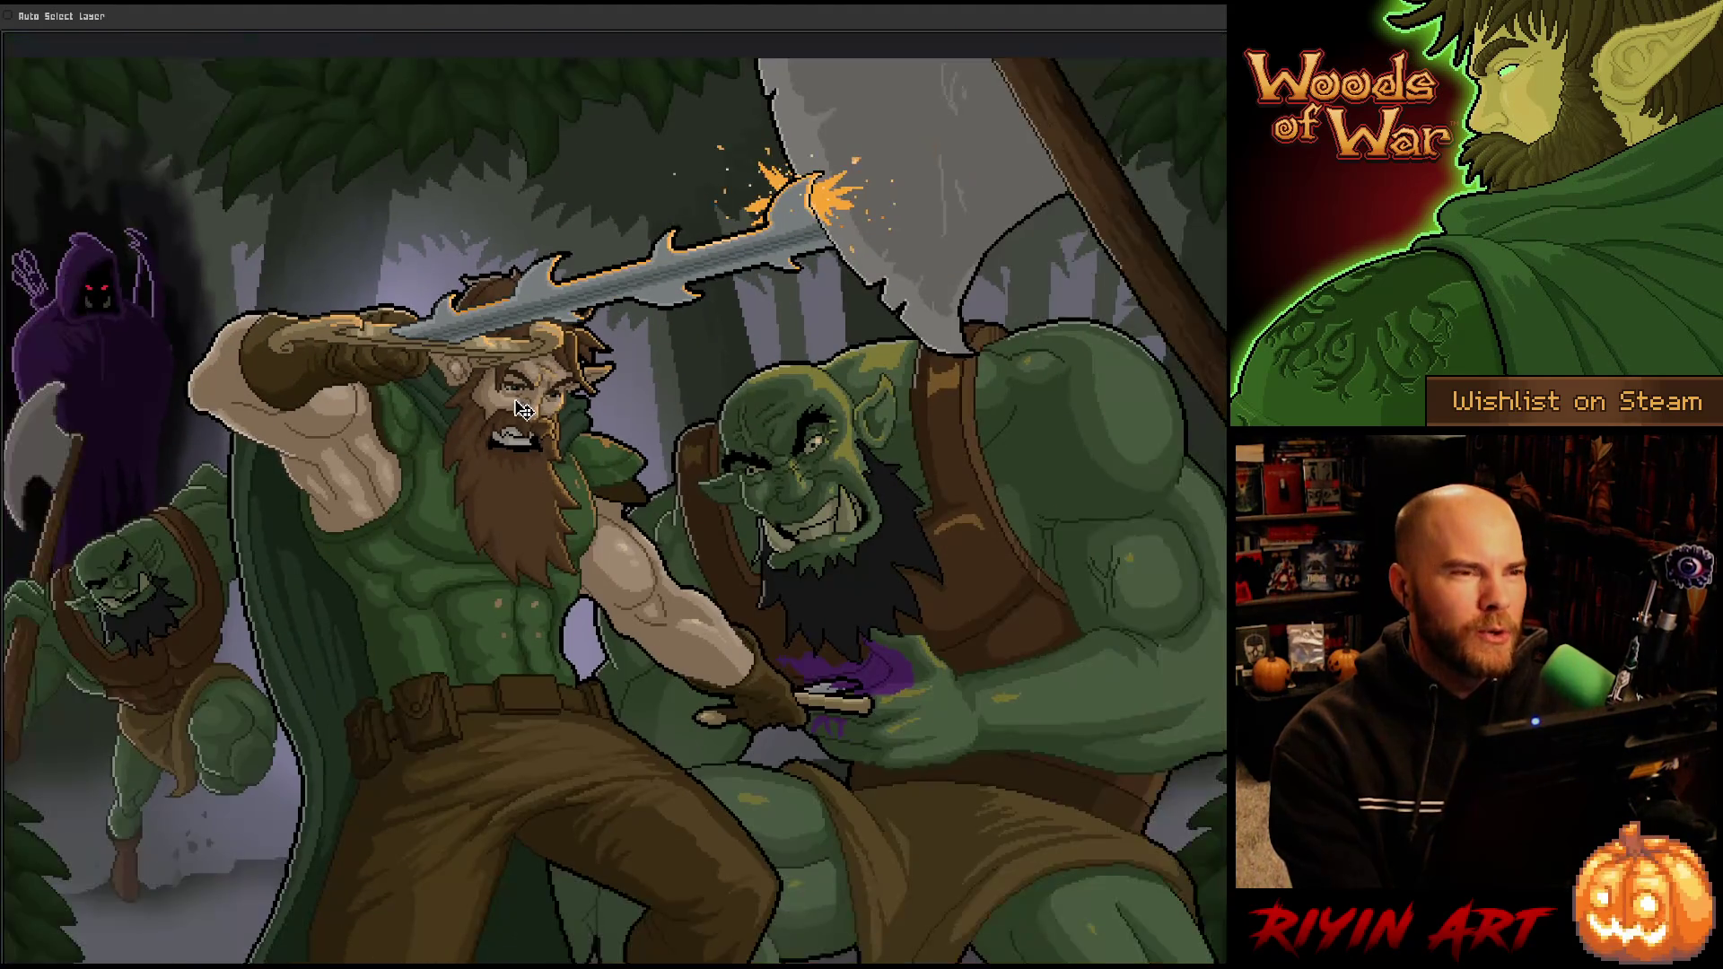
{"action": "scroll", "coordinate": [523, 409], "scroll_direction": "down", "scroll_amount": 1}
{"action": "scroll", "coordinate": [524, 409], "scroll_direction": "up", "scroll_amount": 2}
{"action": "mouse_move", "coordinate": [540, 461]}
{"action": "left_mouse_down"}
{"action": "mouse_move", "coordinate": [599, 443]}
{"action": "mouse_move", "coordinate": [561, 440]}
{"action": "left_mouse_up"}
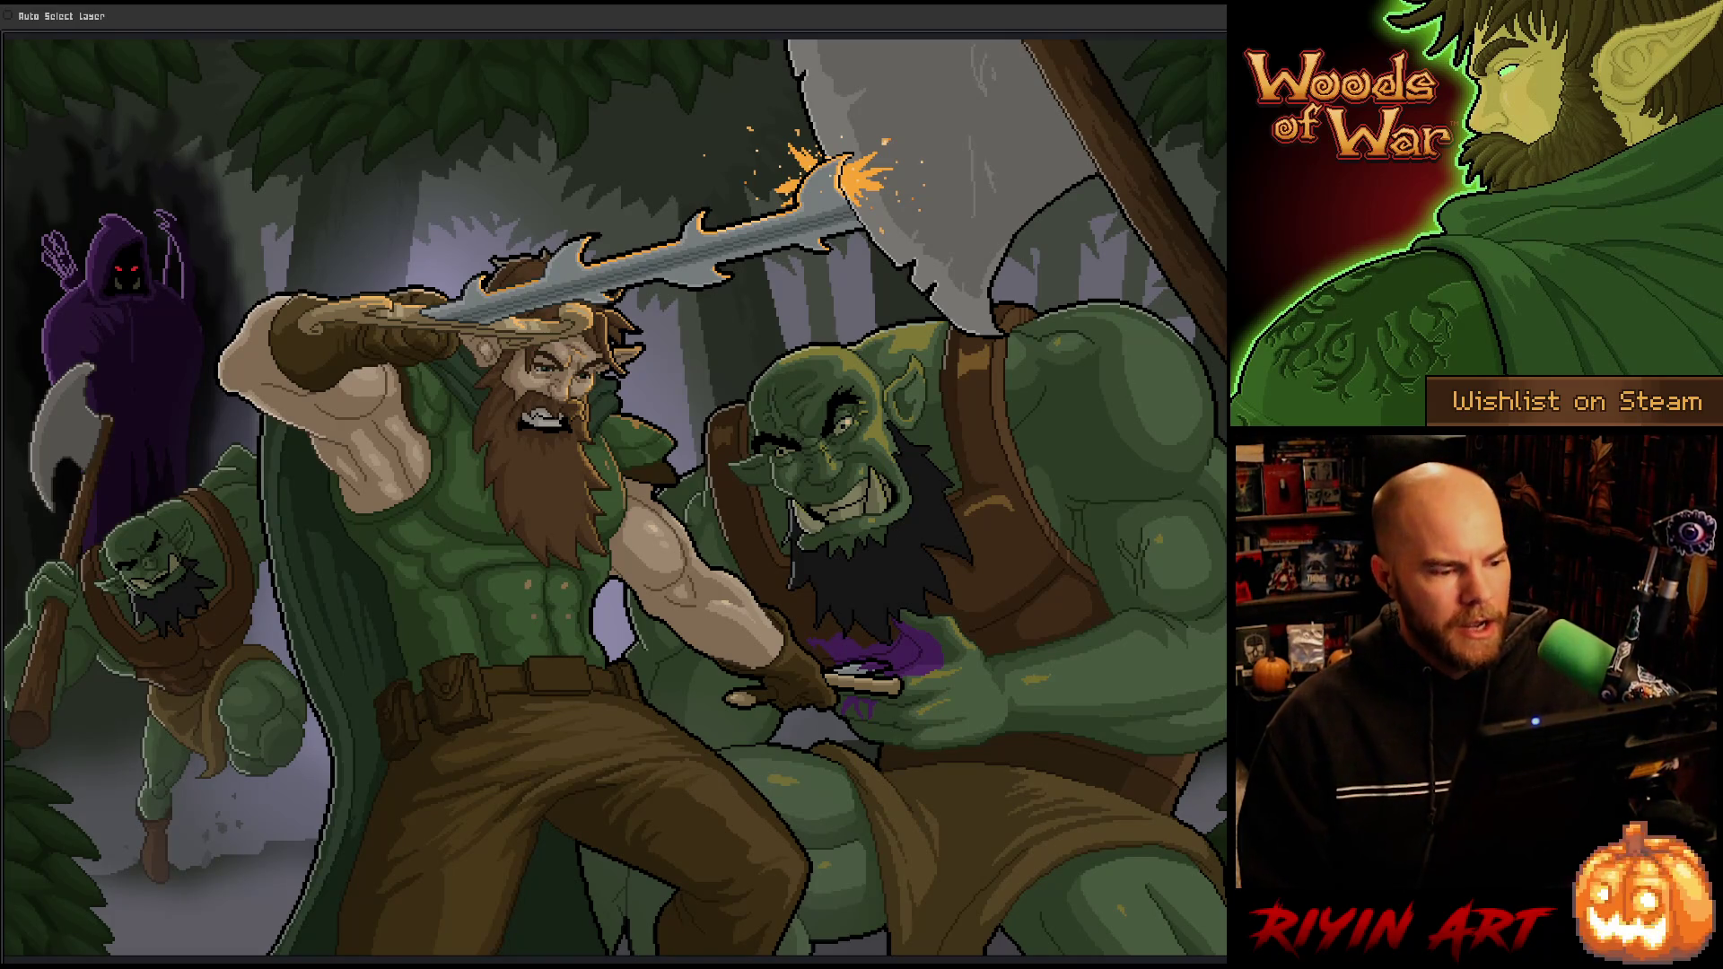
Restore the editor interface, close gant_action_v3 and zoom on the dragon fire sprite.
{"action": "scroll", "coordinate": [462, 154], "scroll_direction": "up", "scroll_amount": 3}
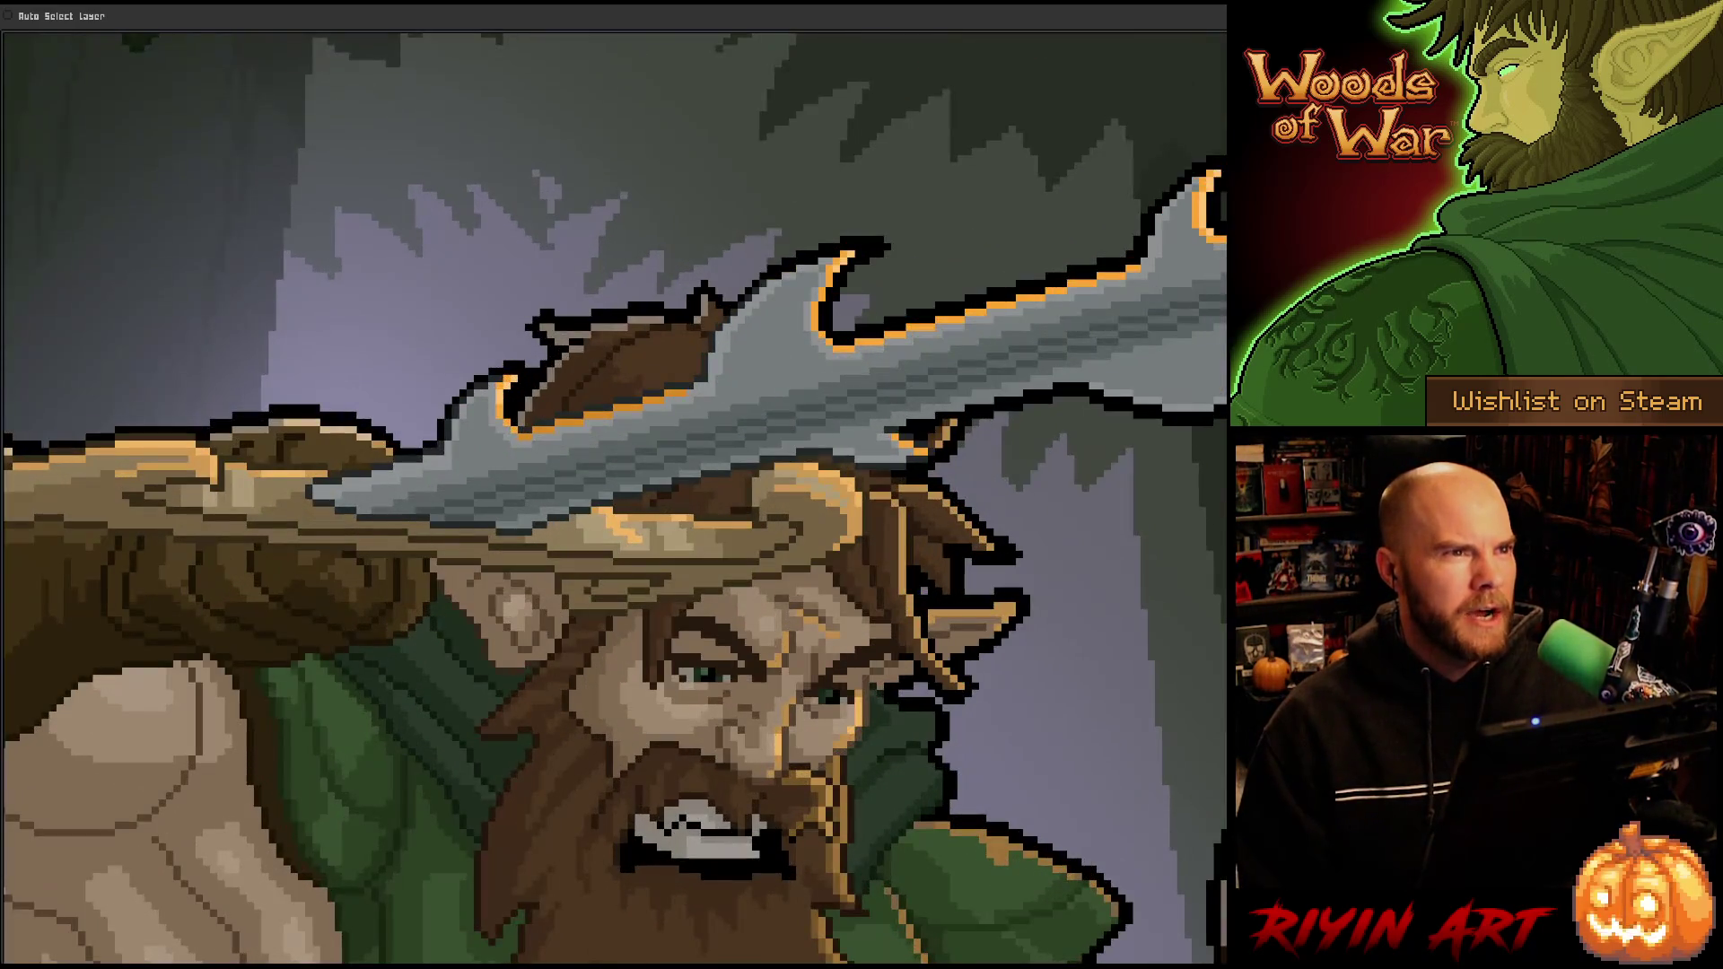
{"action": "scroll", "coordinate": [615, 498], "scroll_direction": "down", "scroll_amount": 4}
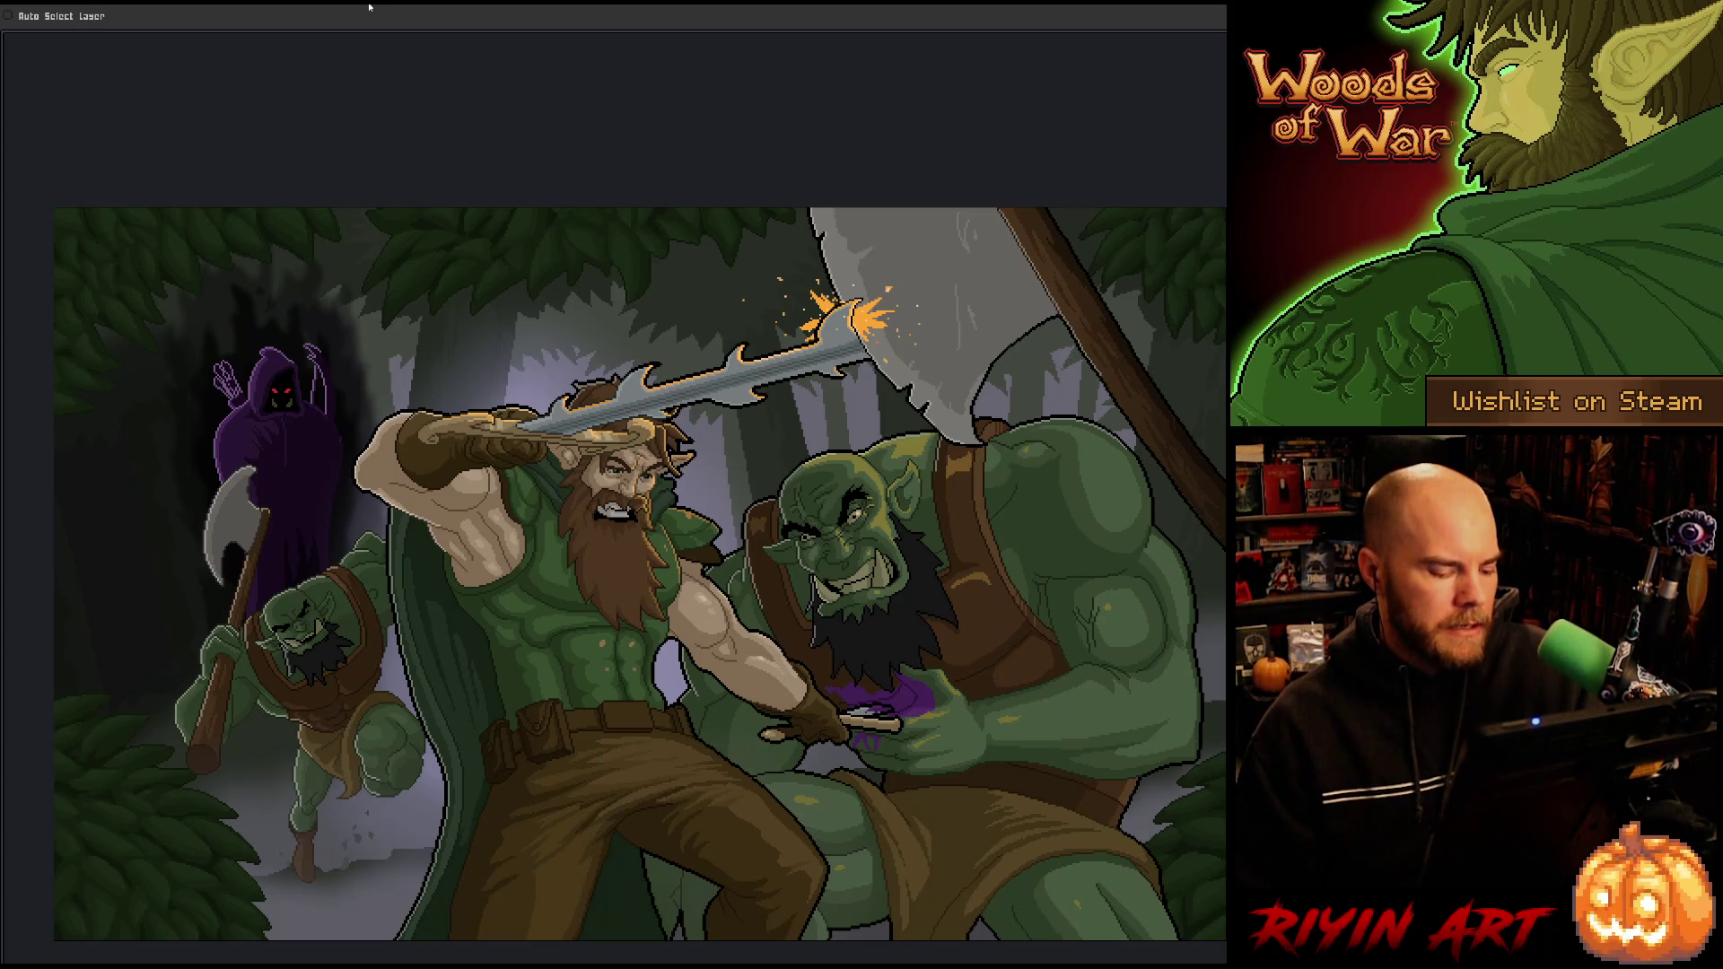
{"action": "key", "text": "Tab"}
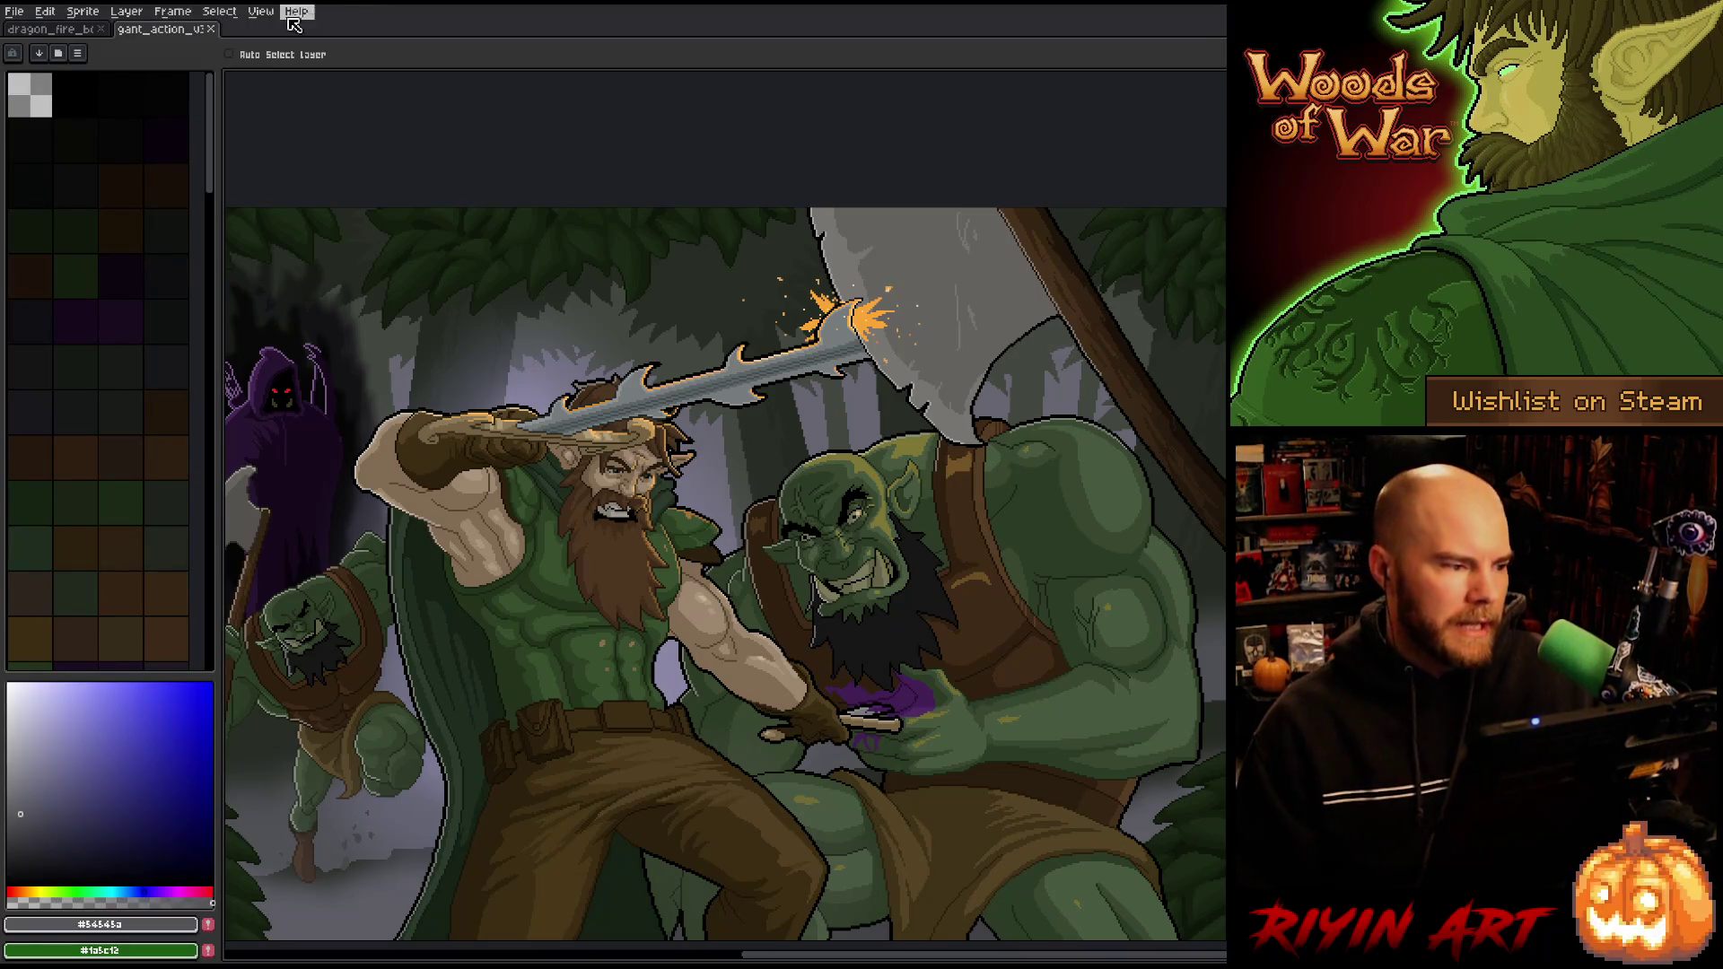
{"action": "left_click", "coordinate": [210, 29]}
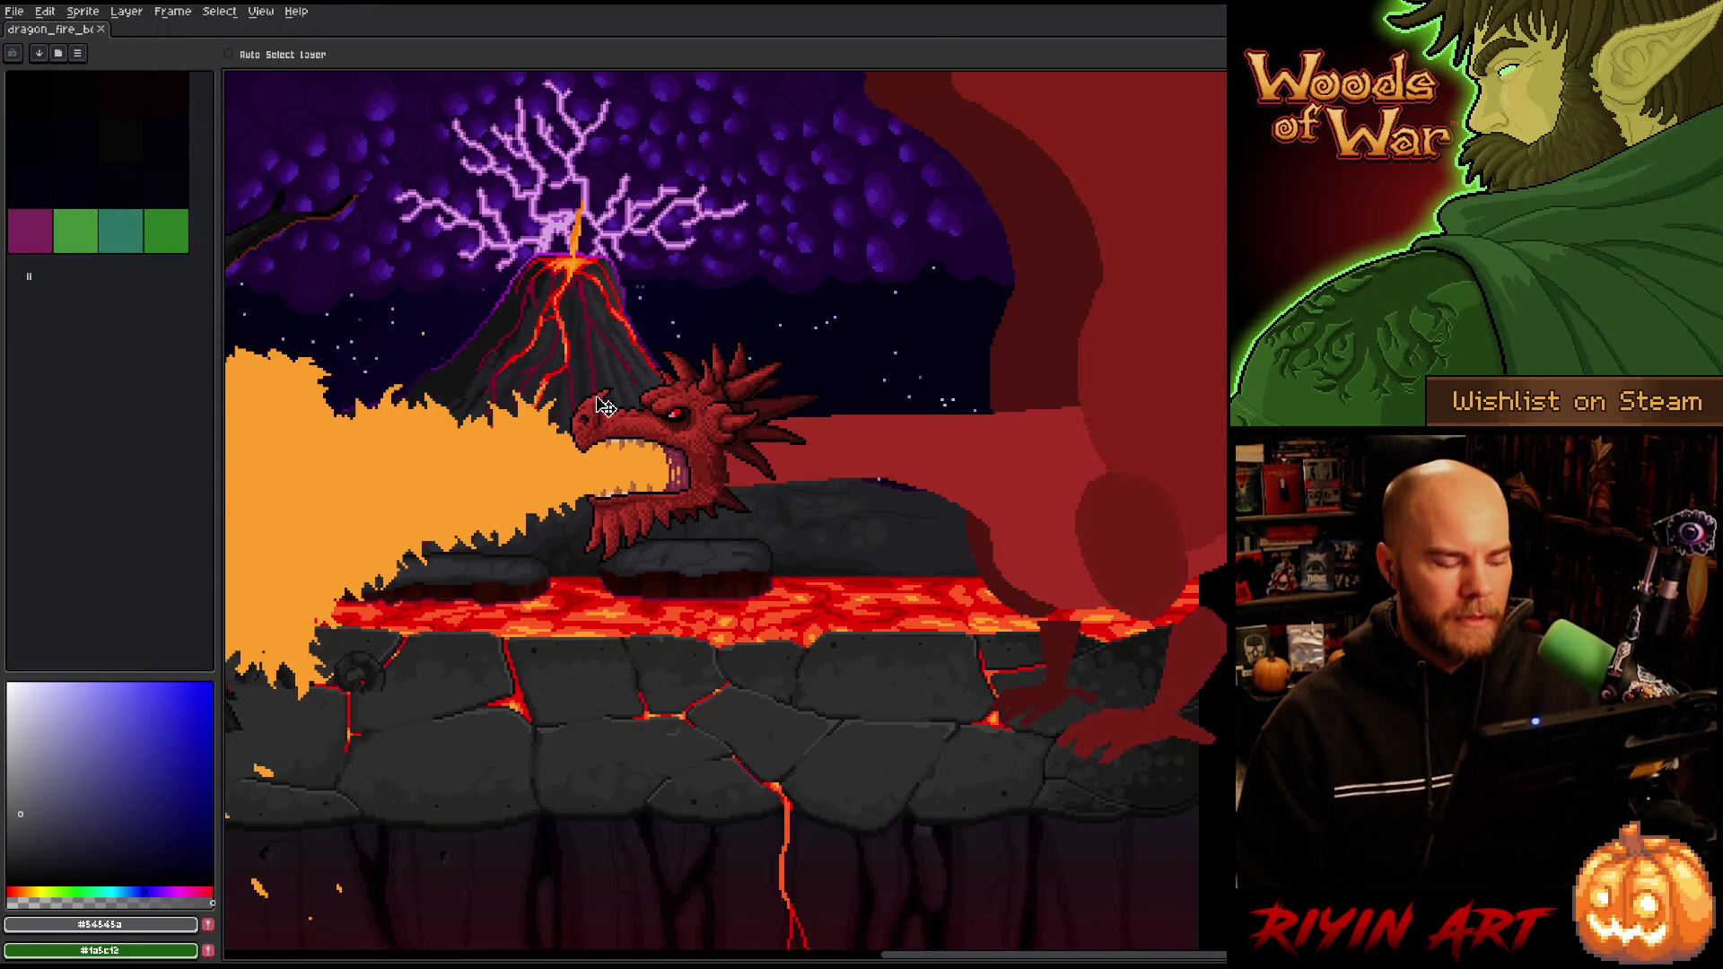
{"action": "scroll", "coordinate": [606, 405], "scroll_direction": "down", "scroll_amount": 3}
{"action": "scroll", "coordinate": [443, 404], "scroll_direction": "up", "scroll_amount": 2}
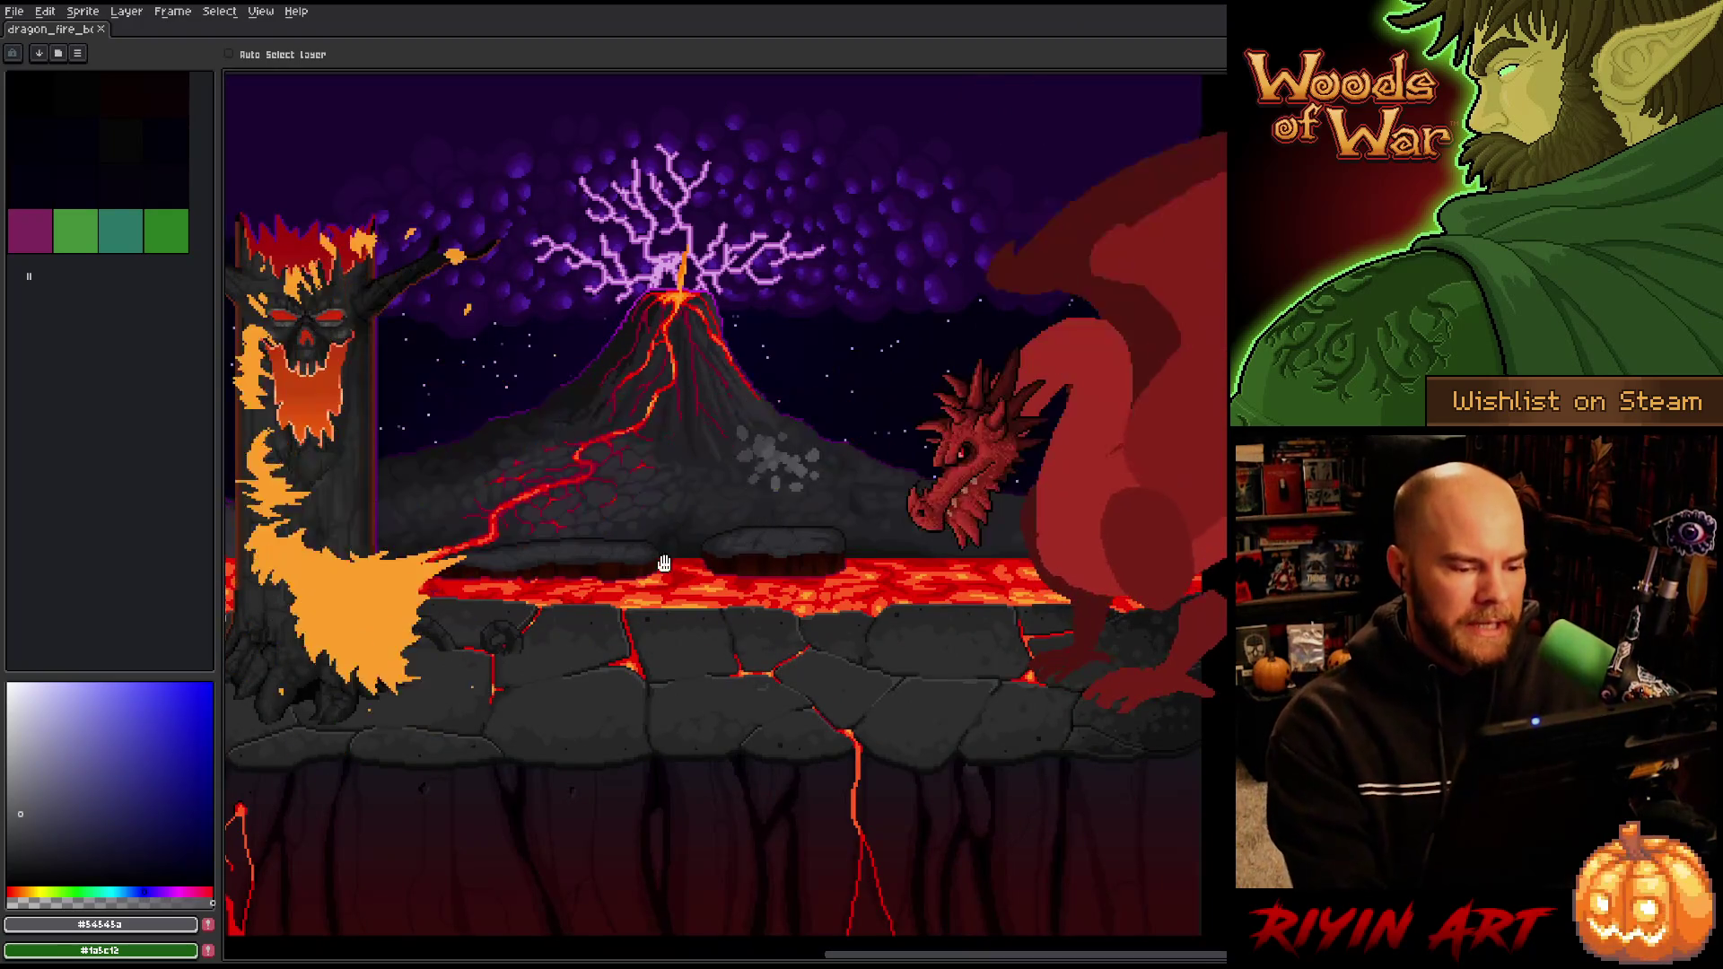